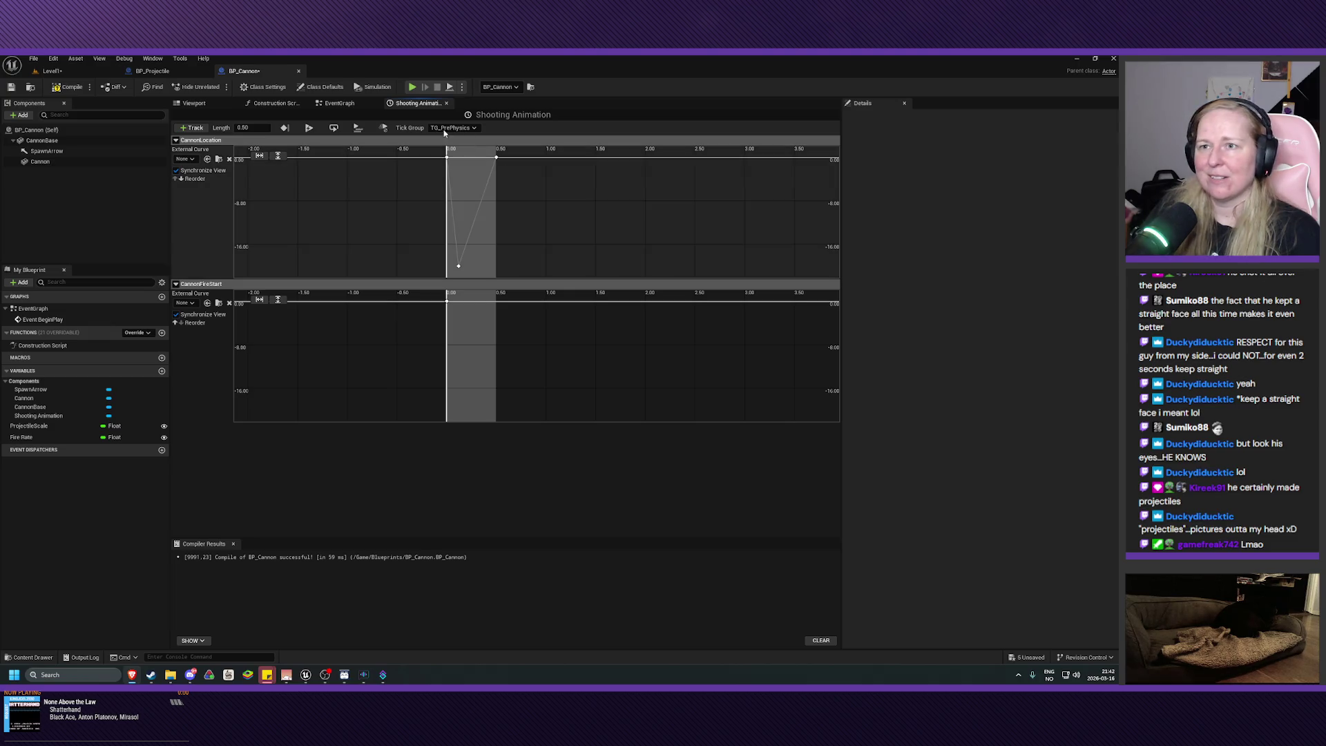
- Wire the Shooting Animation's Cannon Fire Start output through the reroute into the firing loop, and save BP_Cannon
{"action": "left_click", "coordinate": [342, 103]}
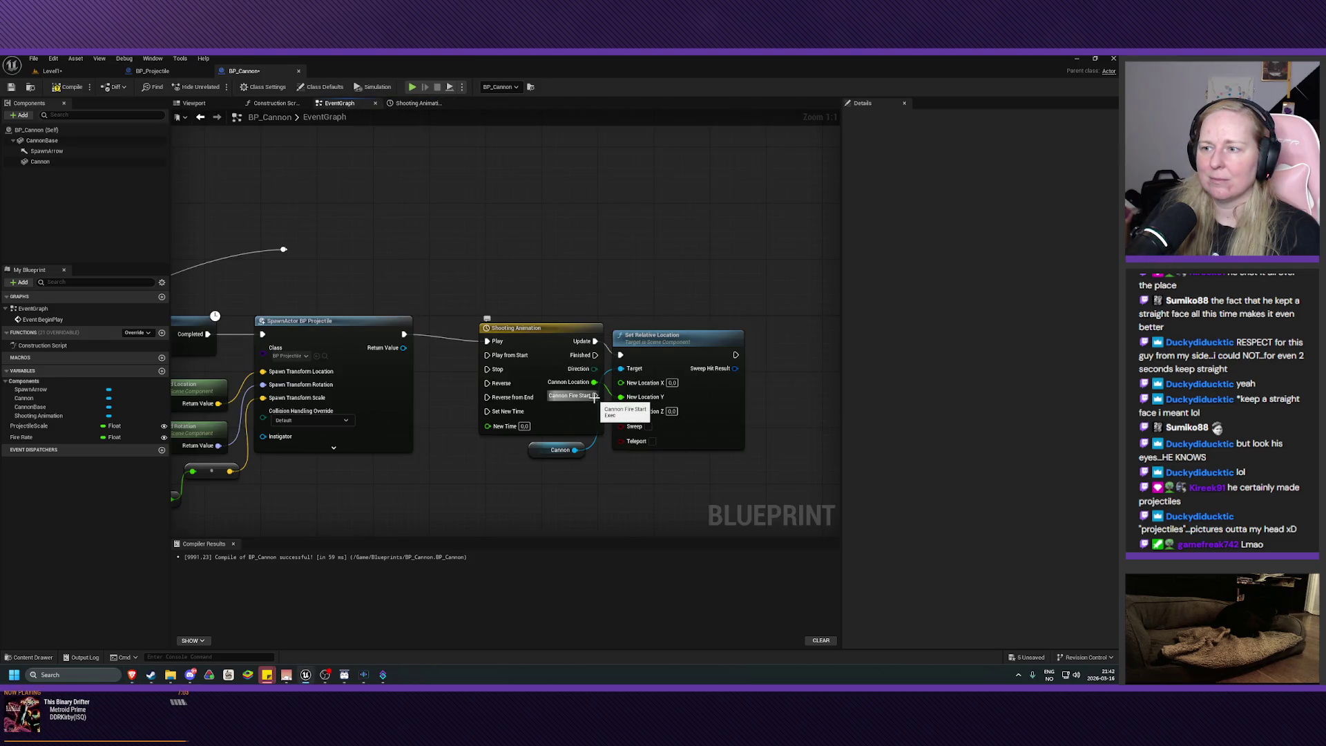
{"action": "left_click_drag", "start_coordinate": [594, 395], "coordinate": [289, 253]}
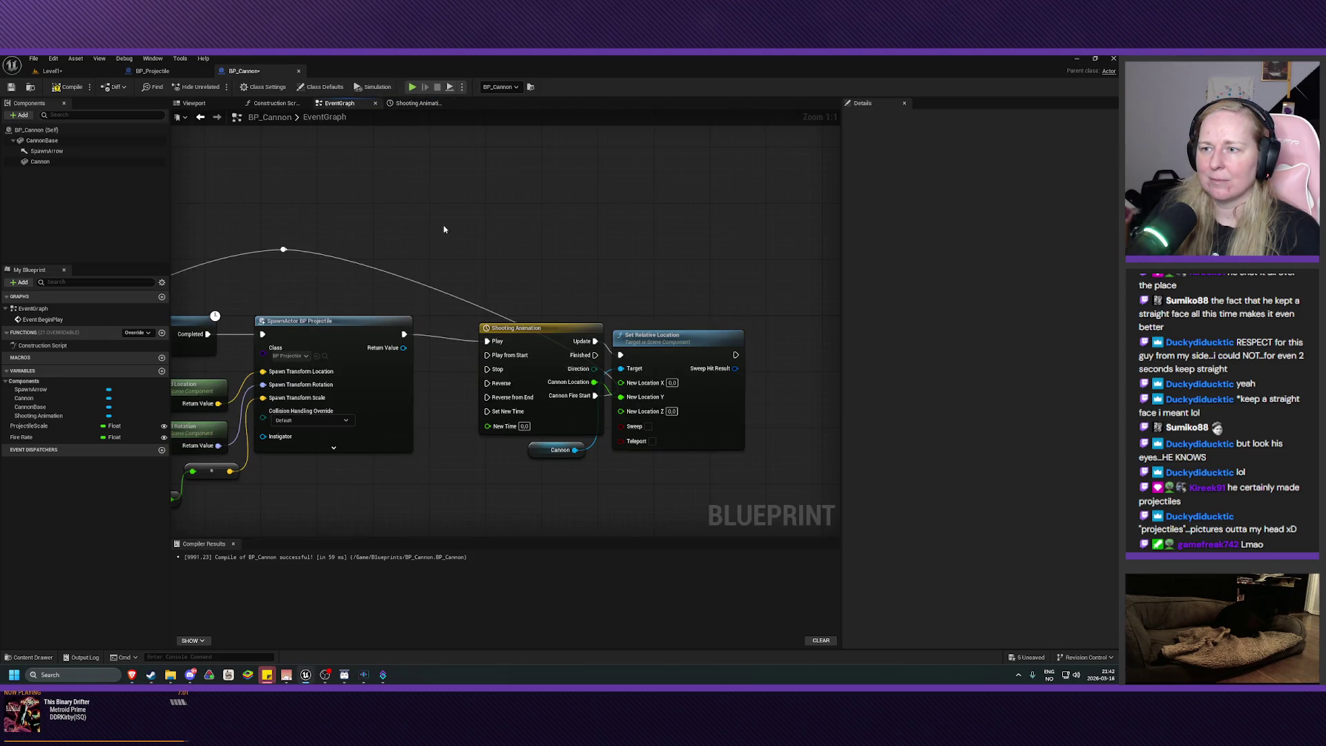
{"action": "left_click_drag", "start_coordinate": [444, 227], "coordinate": [535, 212]}
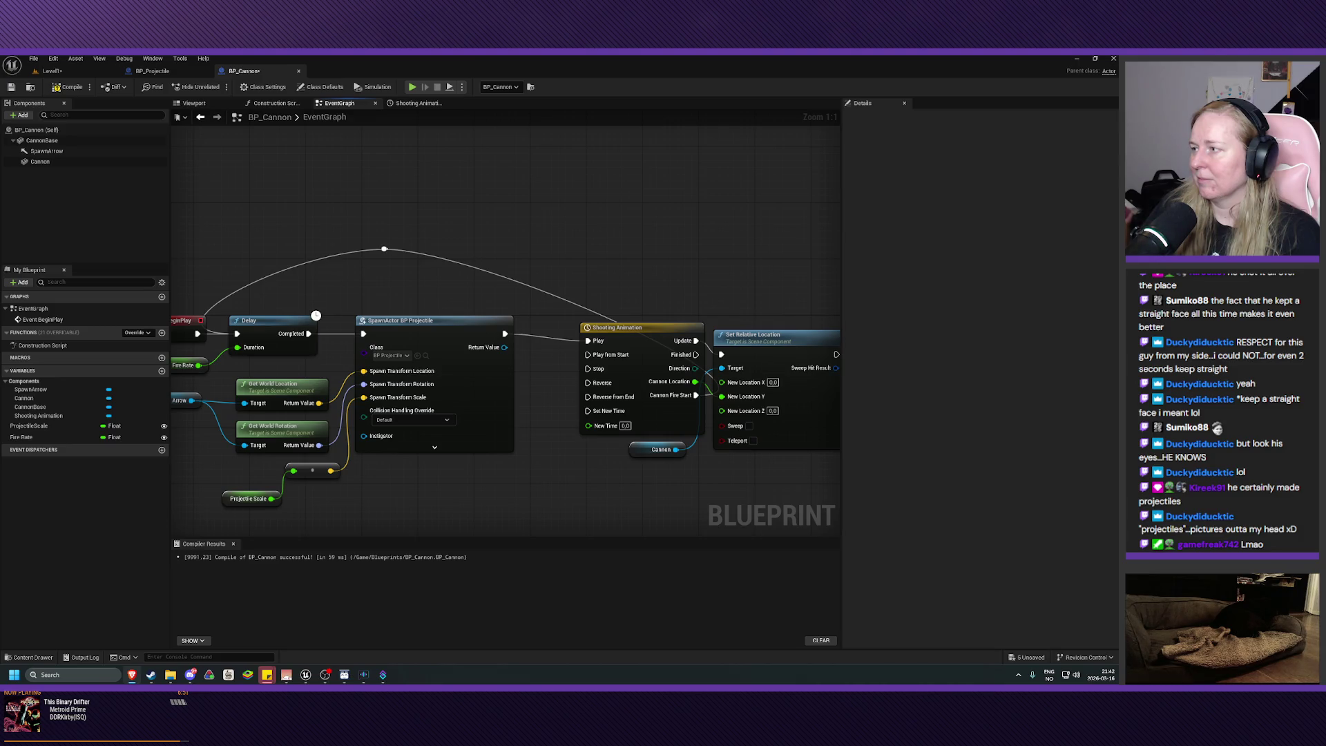
{"action": "key", "text": "ctrl+s"}
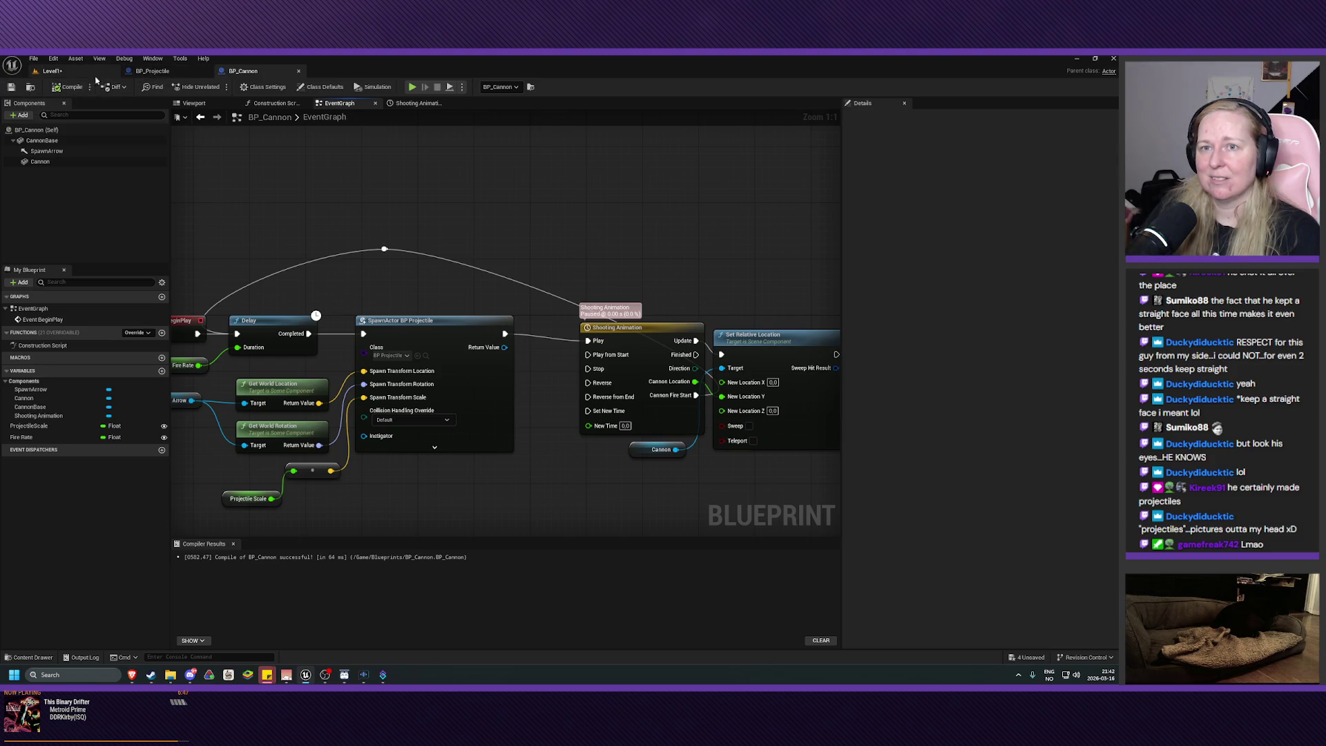
{"action": "left_click", "coordinate": [52, 72]}
- Play-test the level, possess then eject to watch the cannons fire, stop, and return to BP_Cannon
{"action": "left_click", "coordinate": [217, 86]}
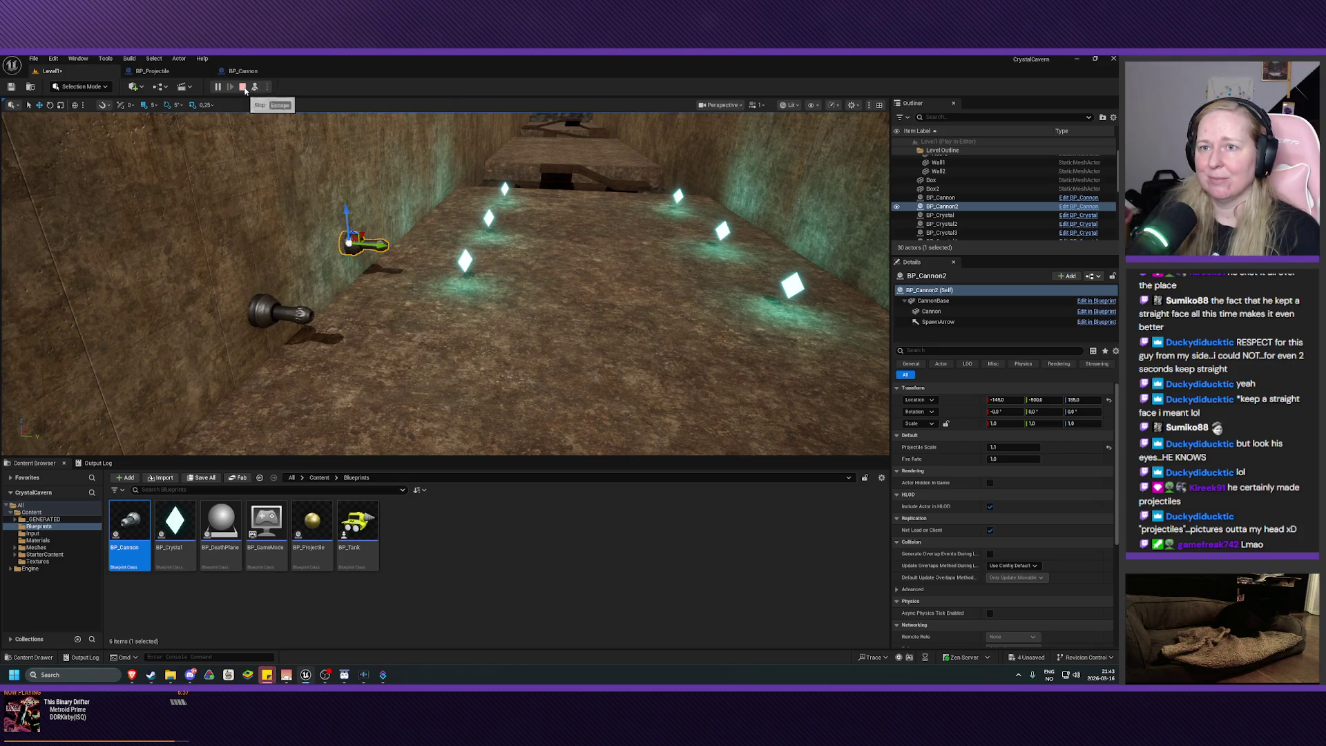
{"action": "left_click", "coordinate": [255, 88]}
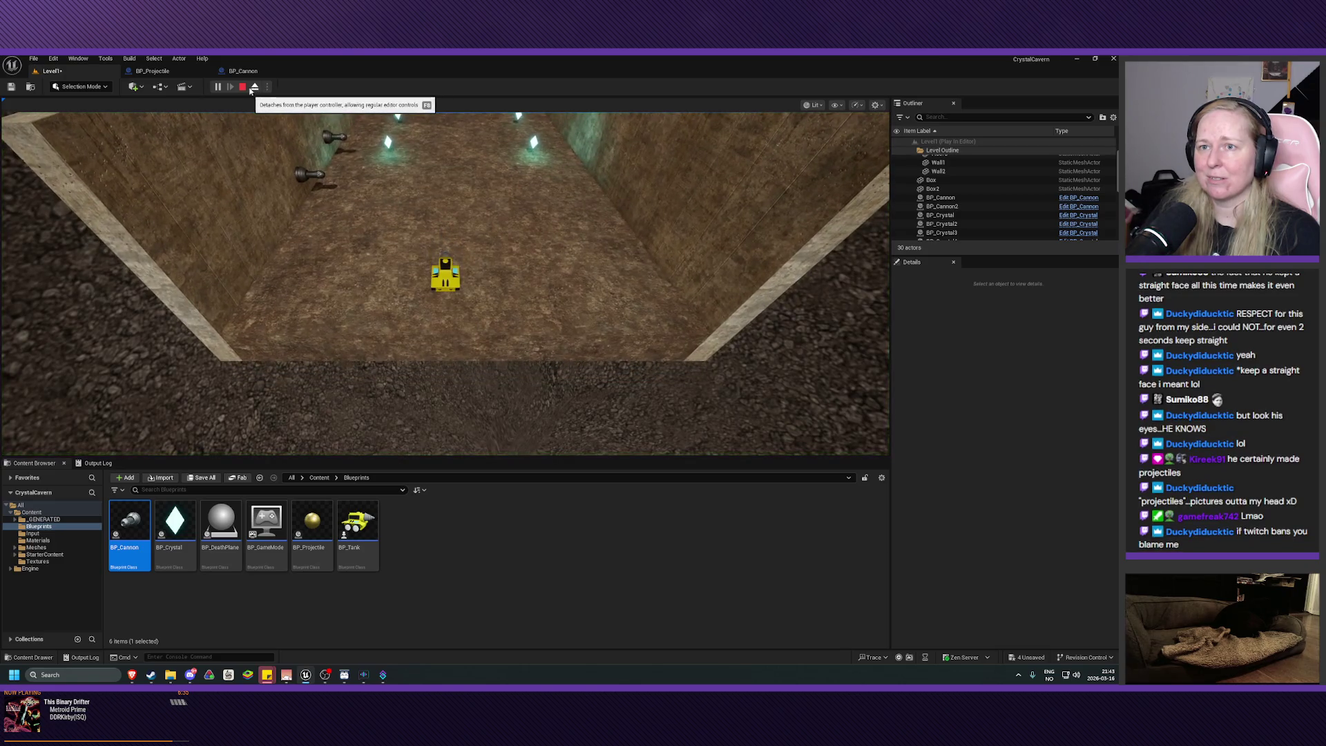
{"action": "left_click", "coordinate": [255, 88]}
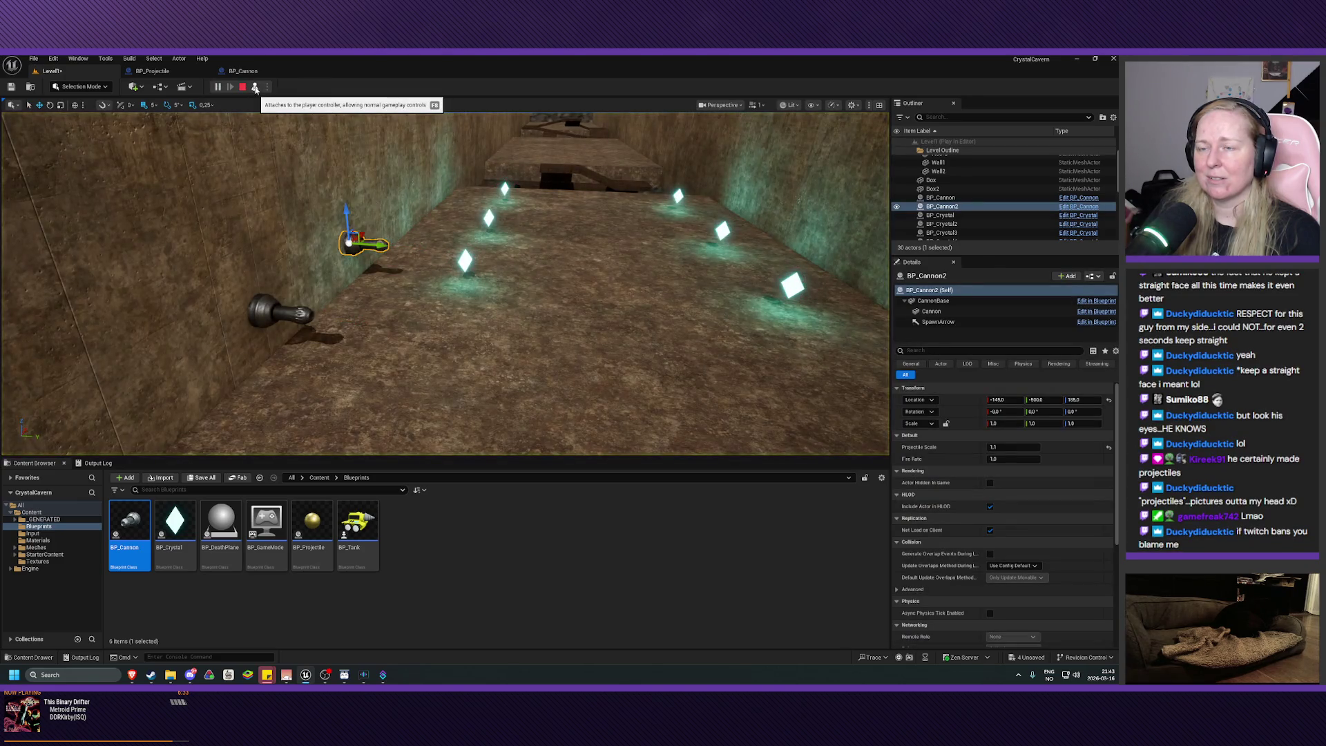
{"action": "left_click", "coordinate": [242, 86]}
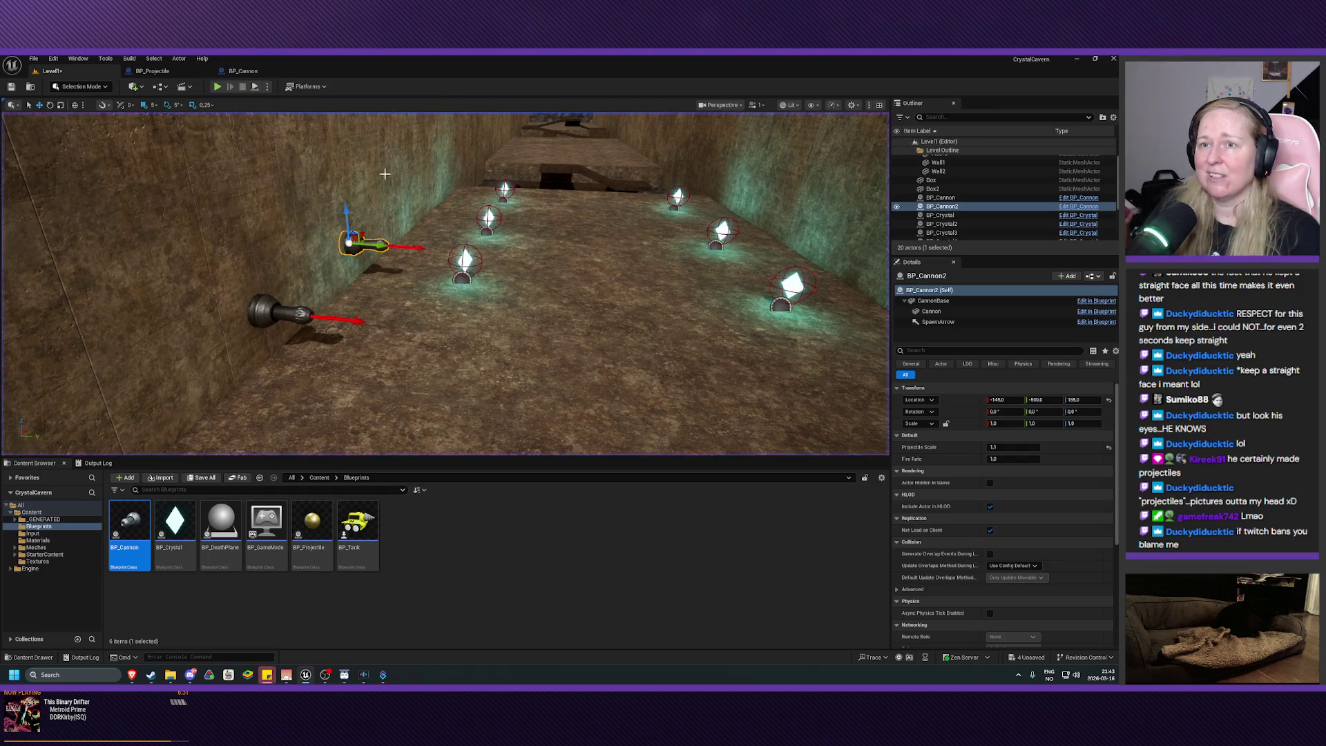
{"action": "left_click_drag", "start_coordinate": [442, 290], "coordinate": [442, 235]}
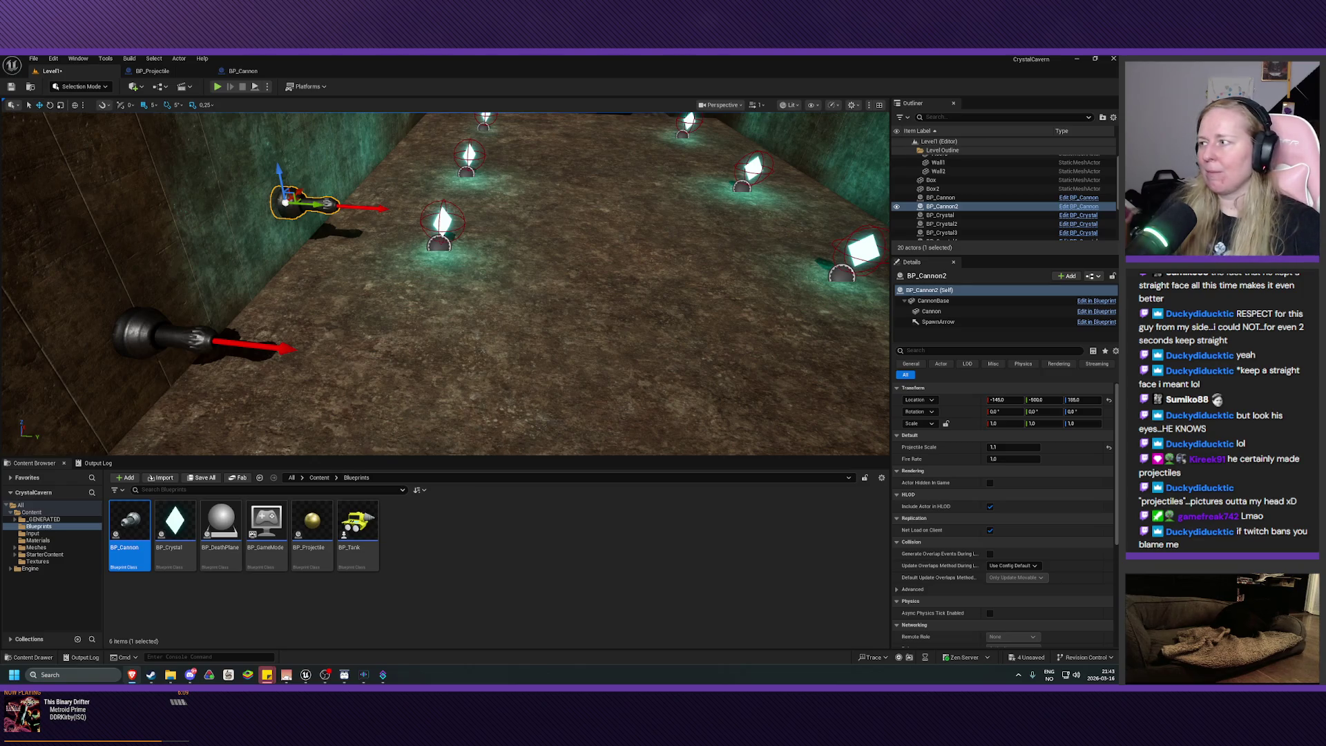
{"action": "left_click", "coordinate": [243, 70]}
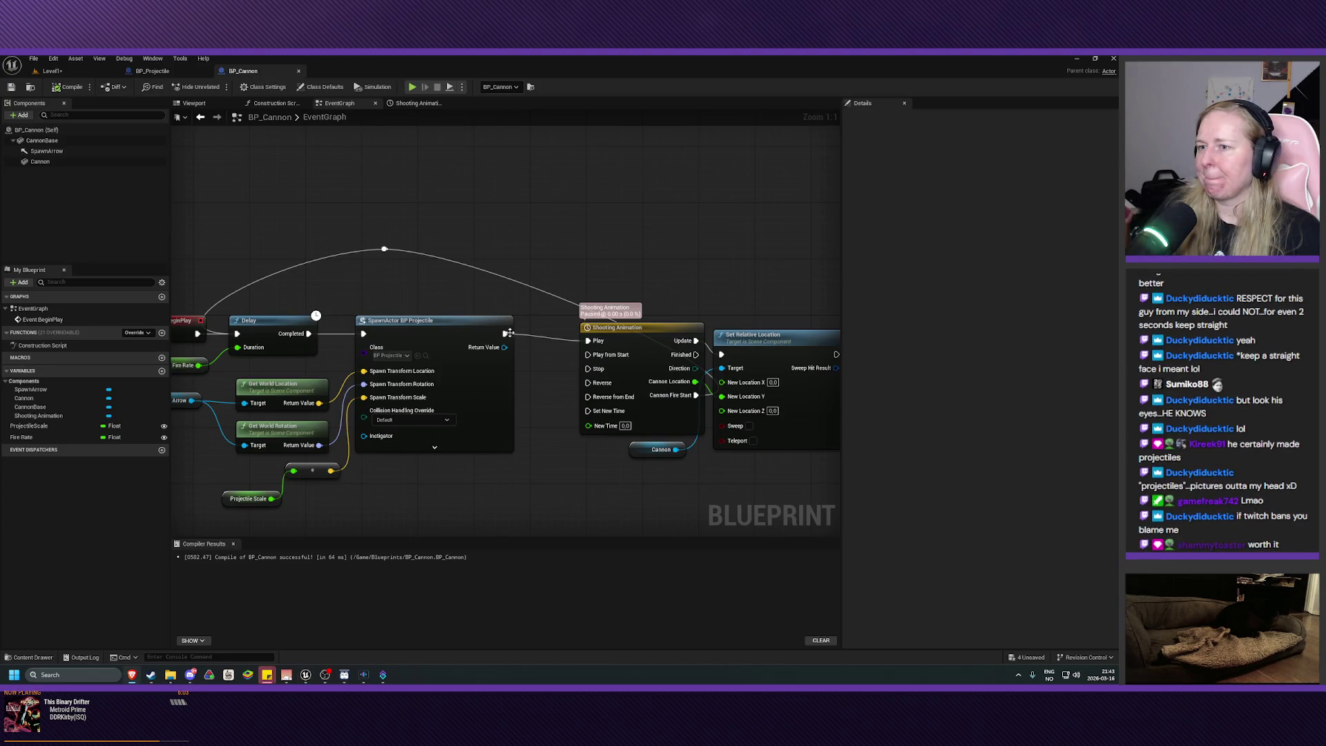
- Connect SpawnActor's exec output to the timeline's Play from Start, then play-test the CrystalCaverns level
{"action": "left_click_drag", "start_coordinate": [518, 337], "coordinate": [588, 355]}
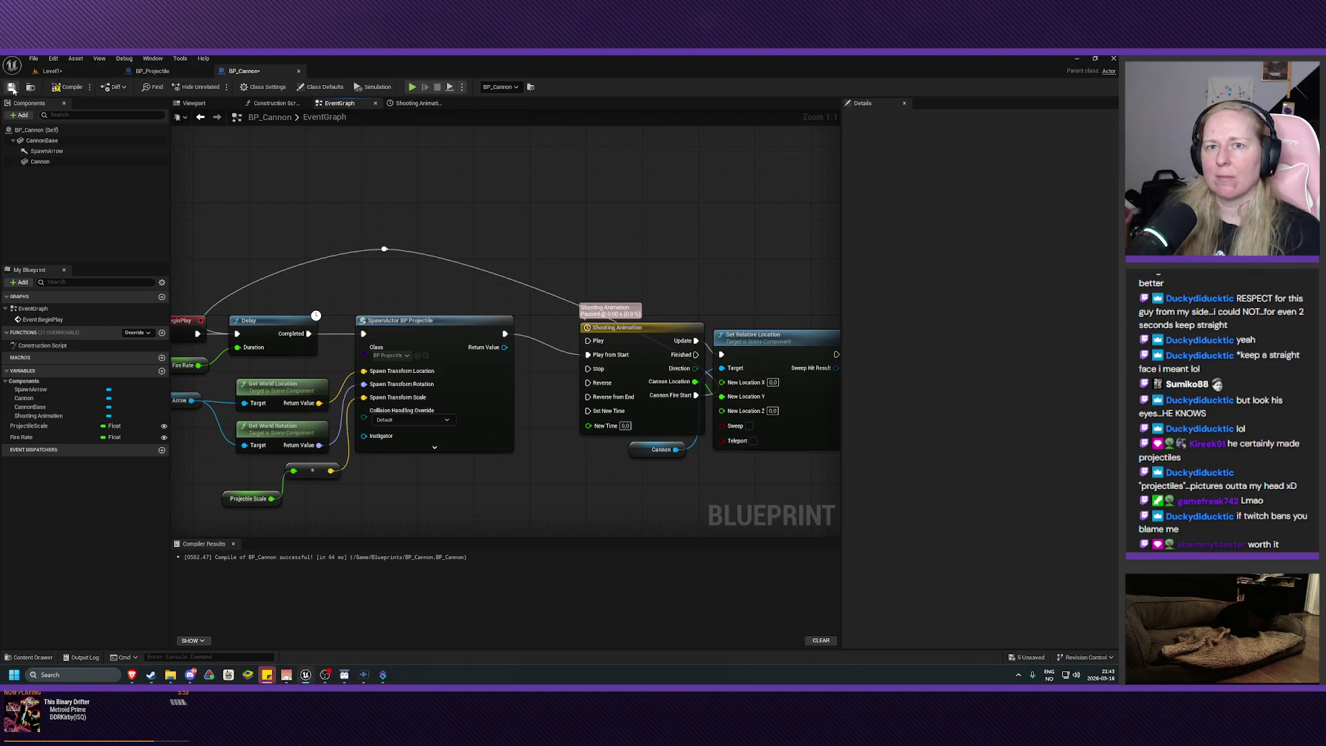
{"action": "left_click", "coordinate": [52, 70]}
{"action": "left_click", "coordinate": [253, 88]}
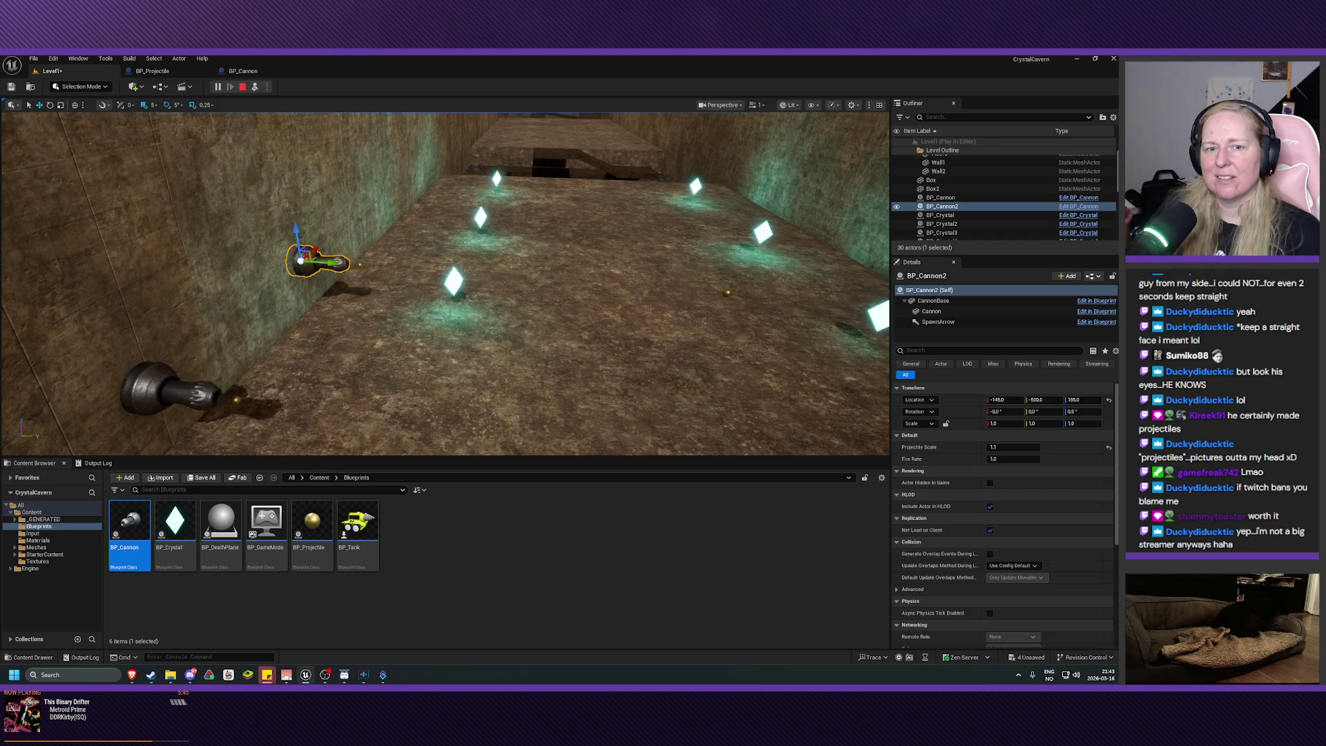
- Fly toward and away from the firing wall cannon with W and S, then stop the session
{"action": "key", "text": "w"}
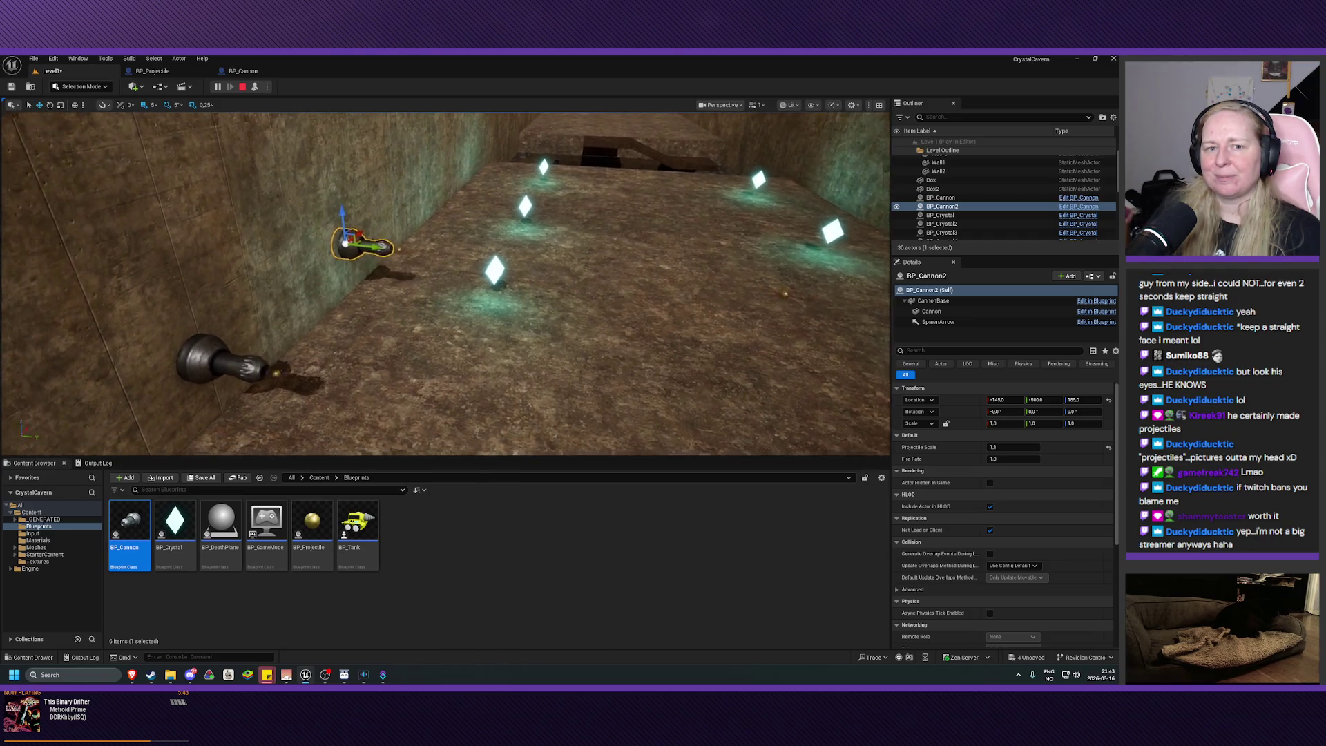
{"action": "key", "text": "s"}
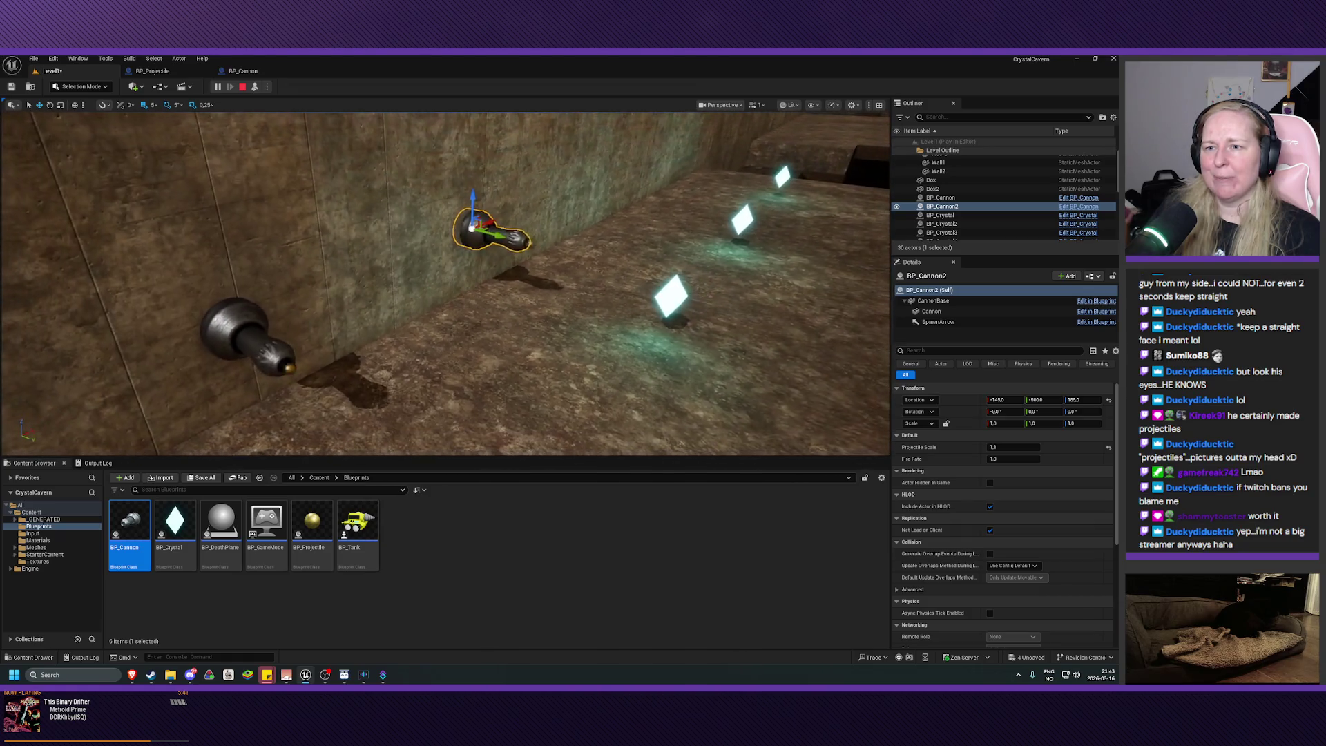
{"action": "key", "text": "w"}
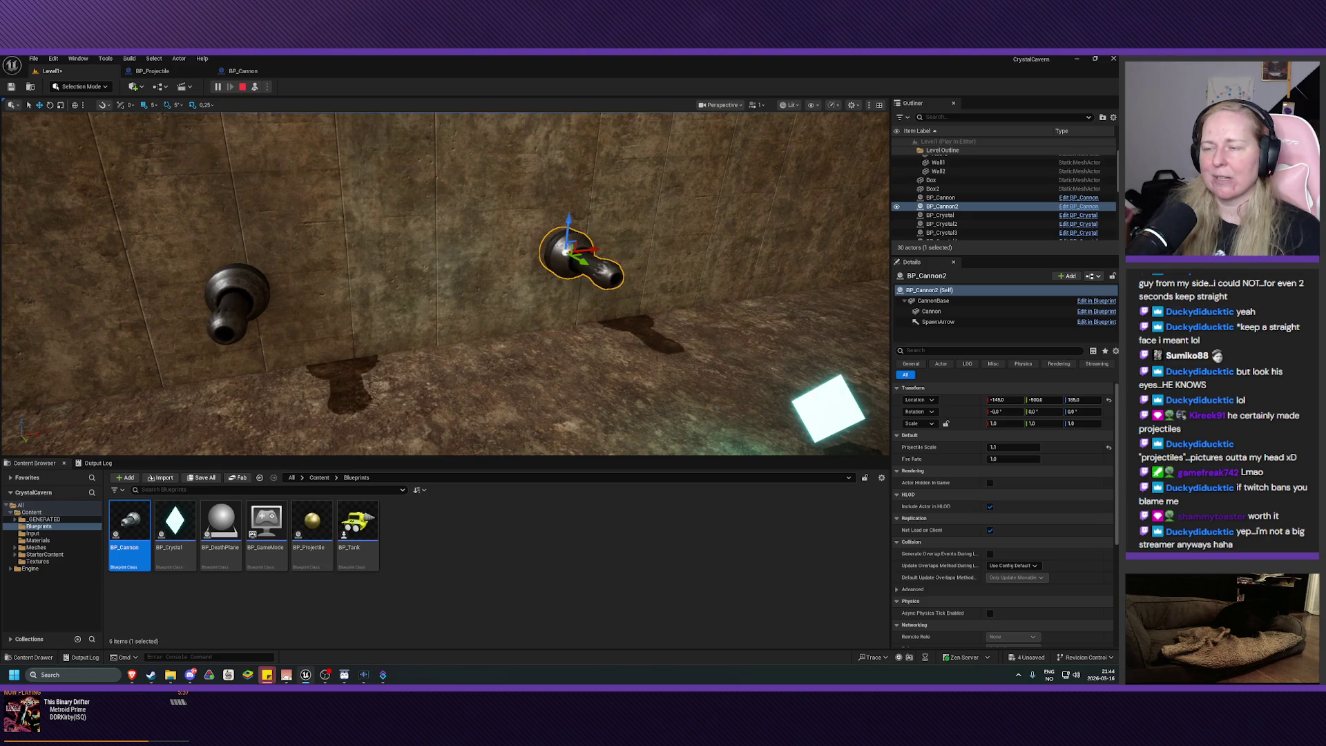
{"action": "key", "text": "s"}
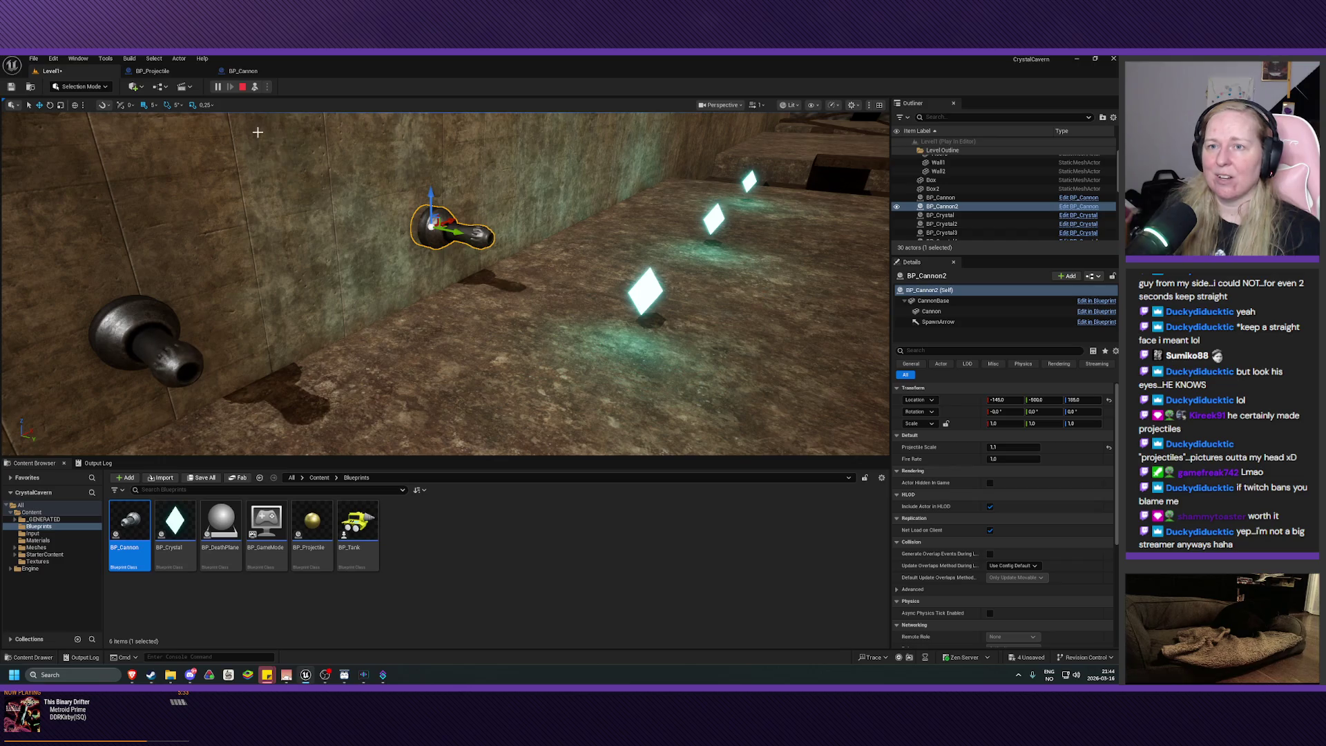
{"action": "left_click", "coordinate": [242, 87]}
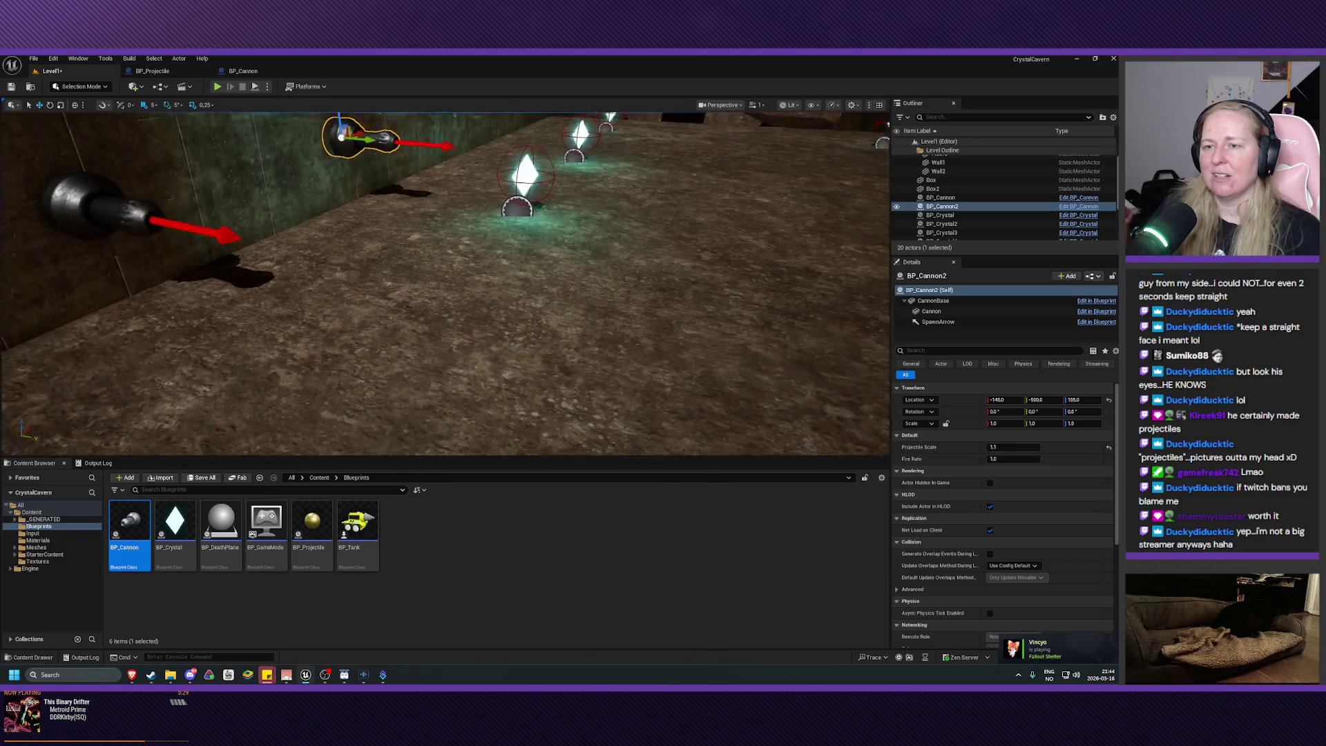
- Look around the cannons and crystals in the viewport, then reopen the BP_Cannon Event Graph
{"action": "left_click_drag", "start_coordinate": [370, 330], "coordinate": [369, 311]}
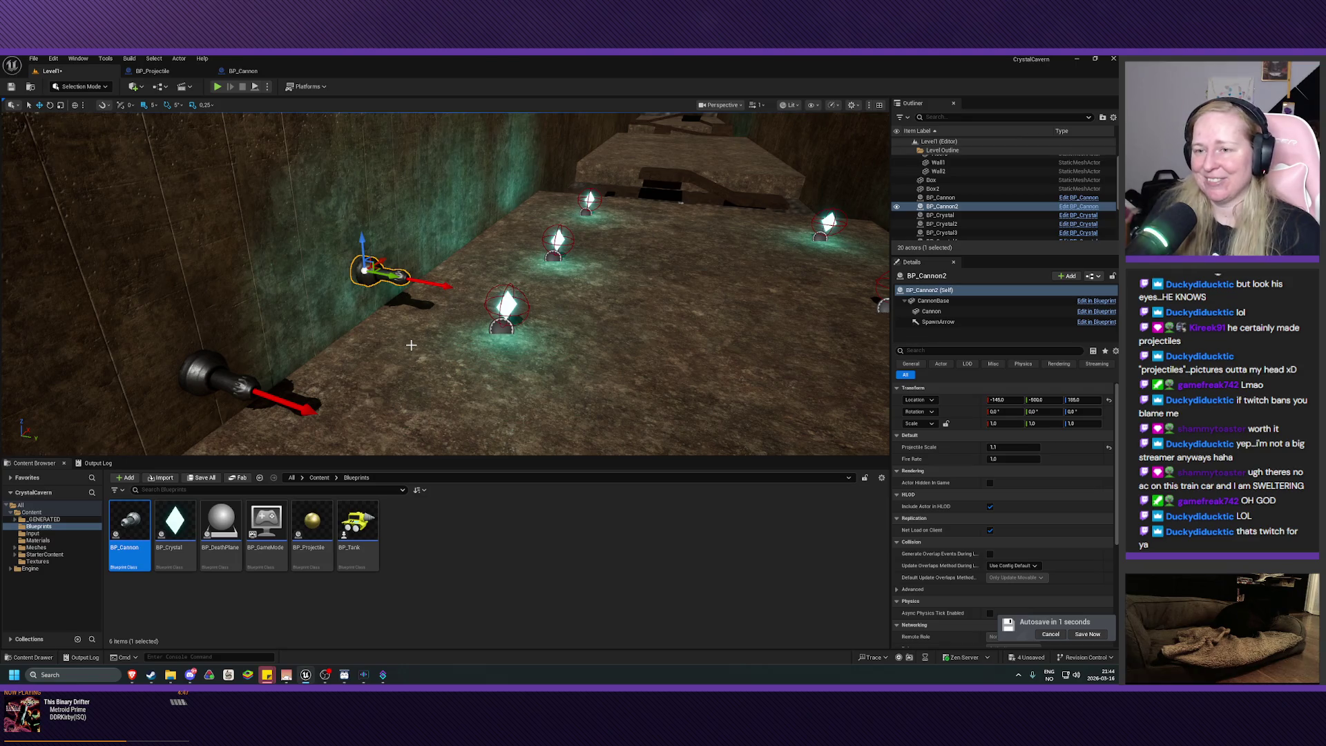
{"action": "left_click_drag", "start_coordinate": [411, 345], "coordinate": [423, 397]}
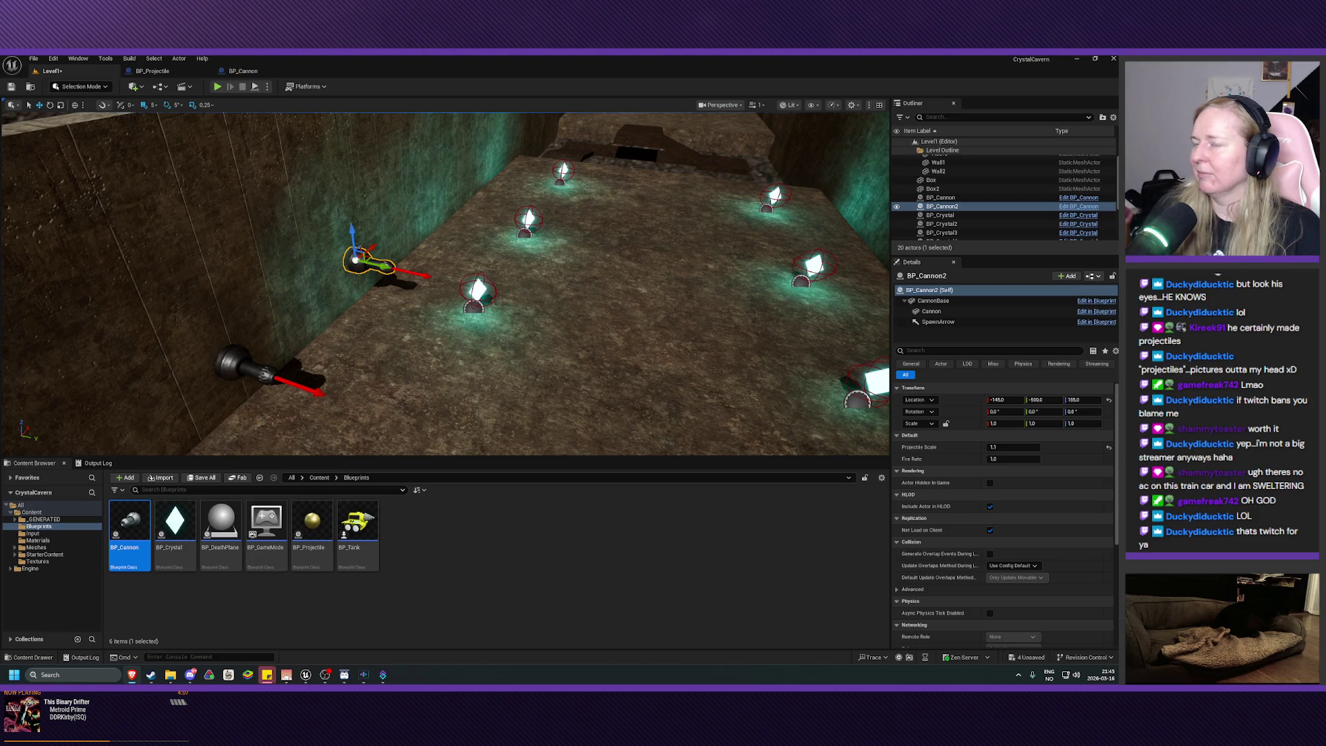
{"action": "left_click", "coordinate": [242, 70]}
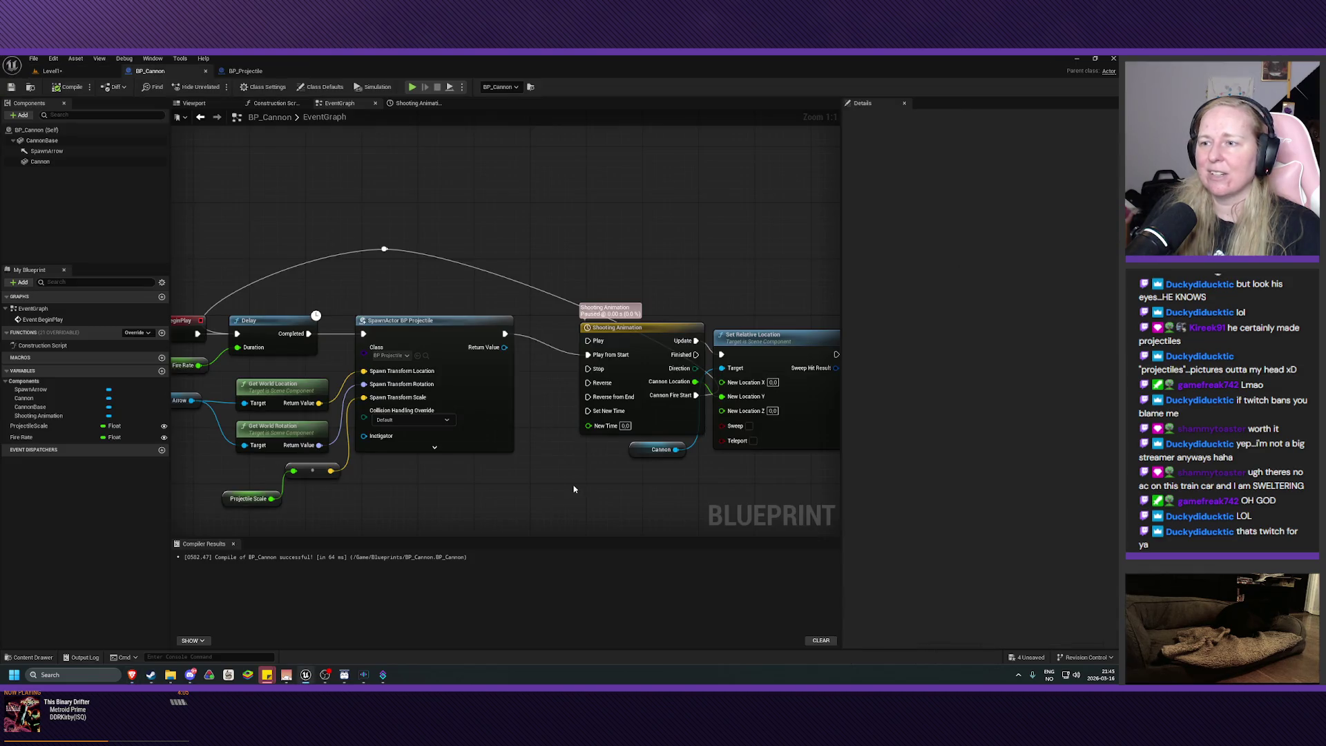
{"action": "scroll", "coordinate": [604, 412], "scroll_direction": "down", "scroll_amount": 2}
{"action": "left_click_drag", "start_coordinate": [604, 412], "coordinate": [569, 414]}
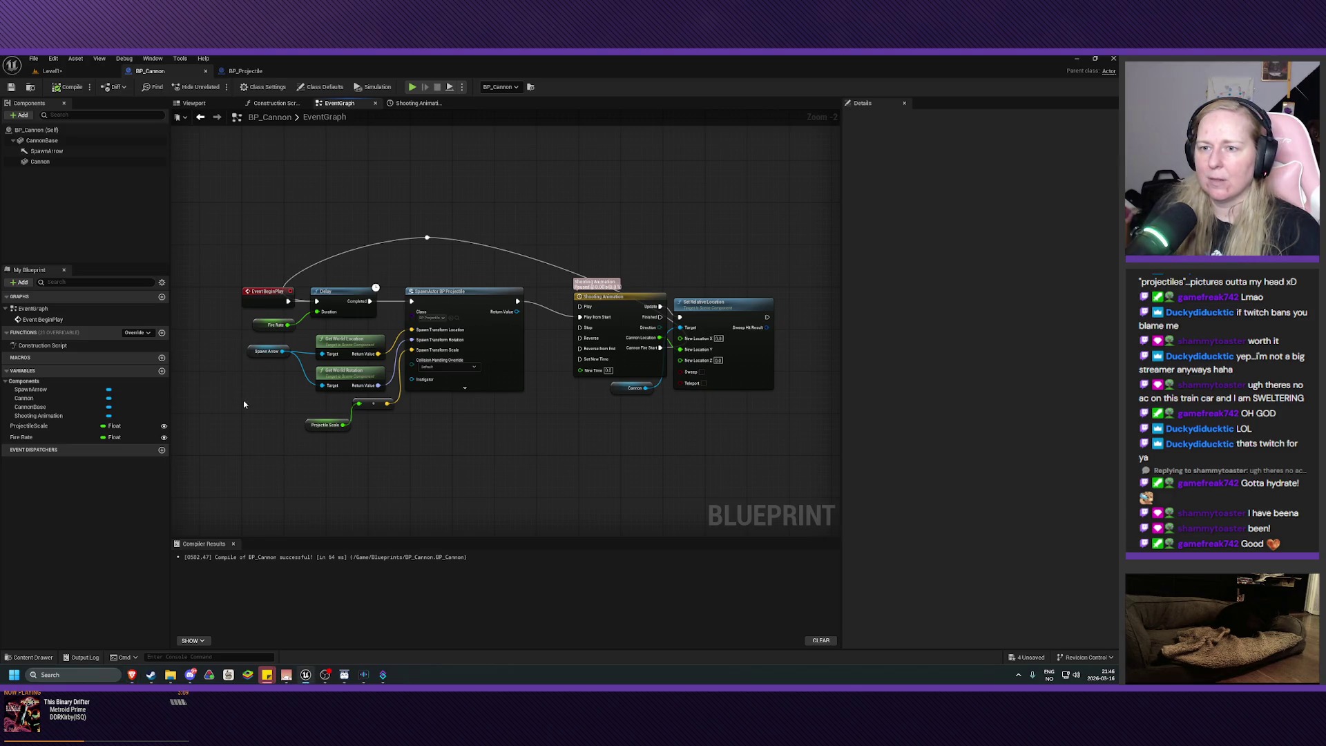
- Collapse the projectile-spawning nodes into NewFunction and place it between Delay and Shooting Animation
{"action": "mouse_move", "coordinate": [243, 400]}
{"action": "left_mouse_down"}
{"action": "mouse_move", "coordinate": [386, 342]}
{"action": "mouse_move", "coordinate": [249, 397]}
{"action": "left_mouse_up"}
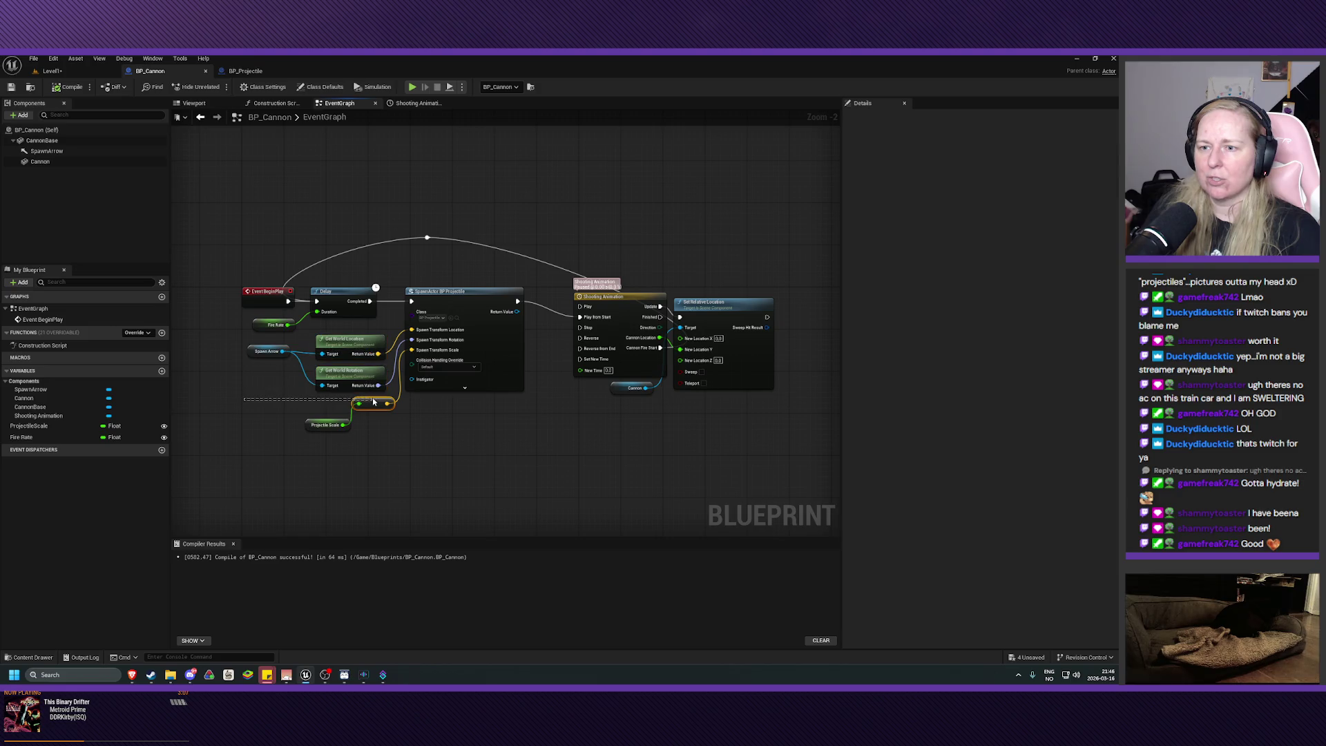
{"action": "mouse_move", "coordinate": [232, 341]}
{"action": "left_mouse_down"}
{"action": "mouse_move", "coordinate": [386, 404]}
{"action": "mouse_move", "coordinate": [420, 445]}
{"action": "left_mouse_up"}
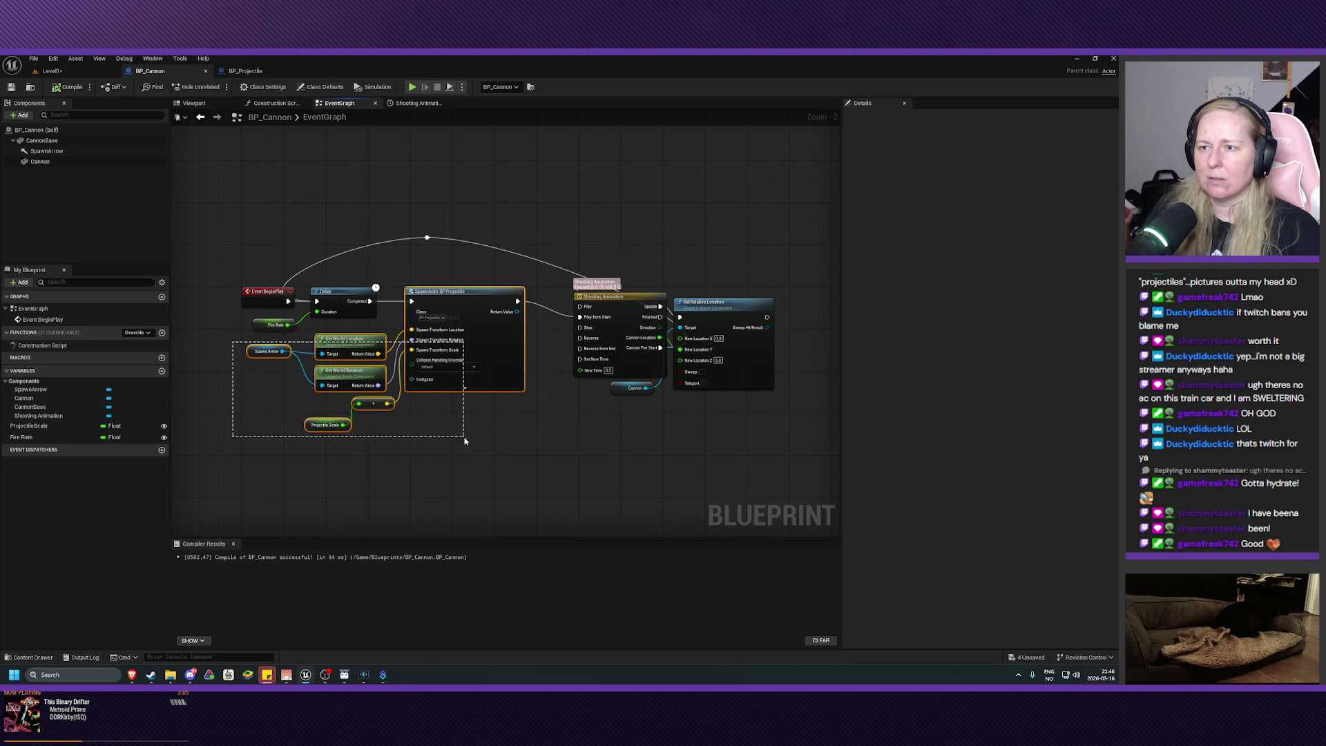
{"action": "right_click", "coordinate": [362, 342]}
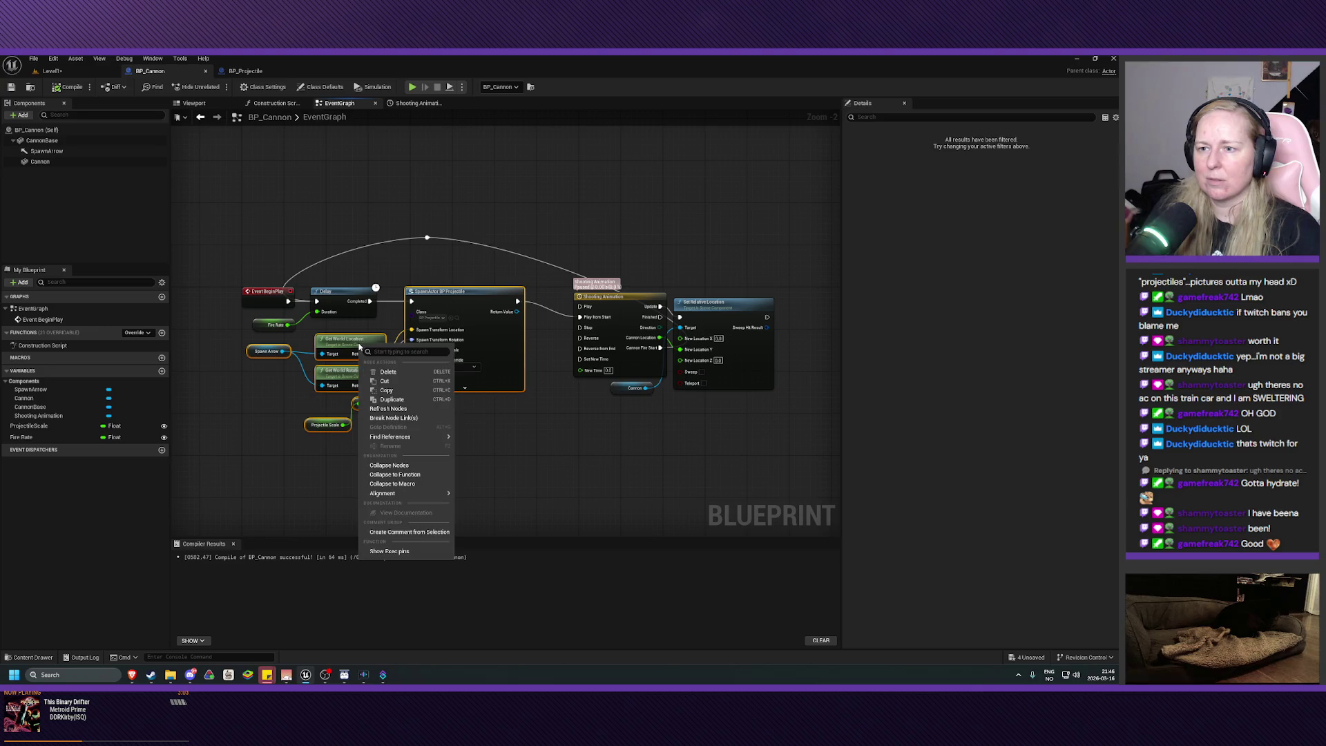
{"action": "left_click", "coordinate": [421, 479]}
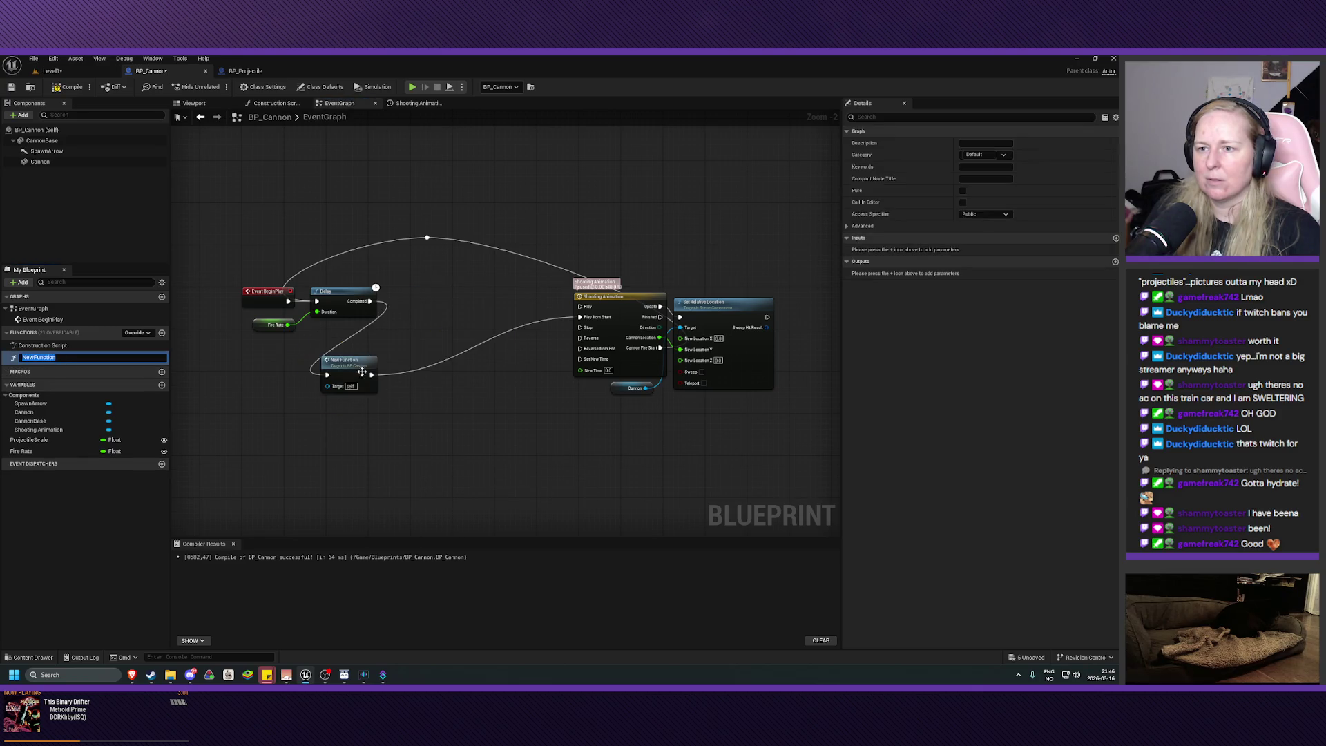
{"action": "key", "text": "Return"}
{"action": "left_click_drag", "start_coordinate": [349, 365], "coordinate": [425, 296]}
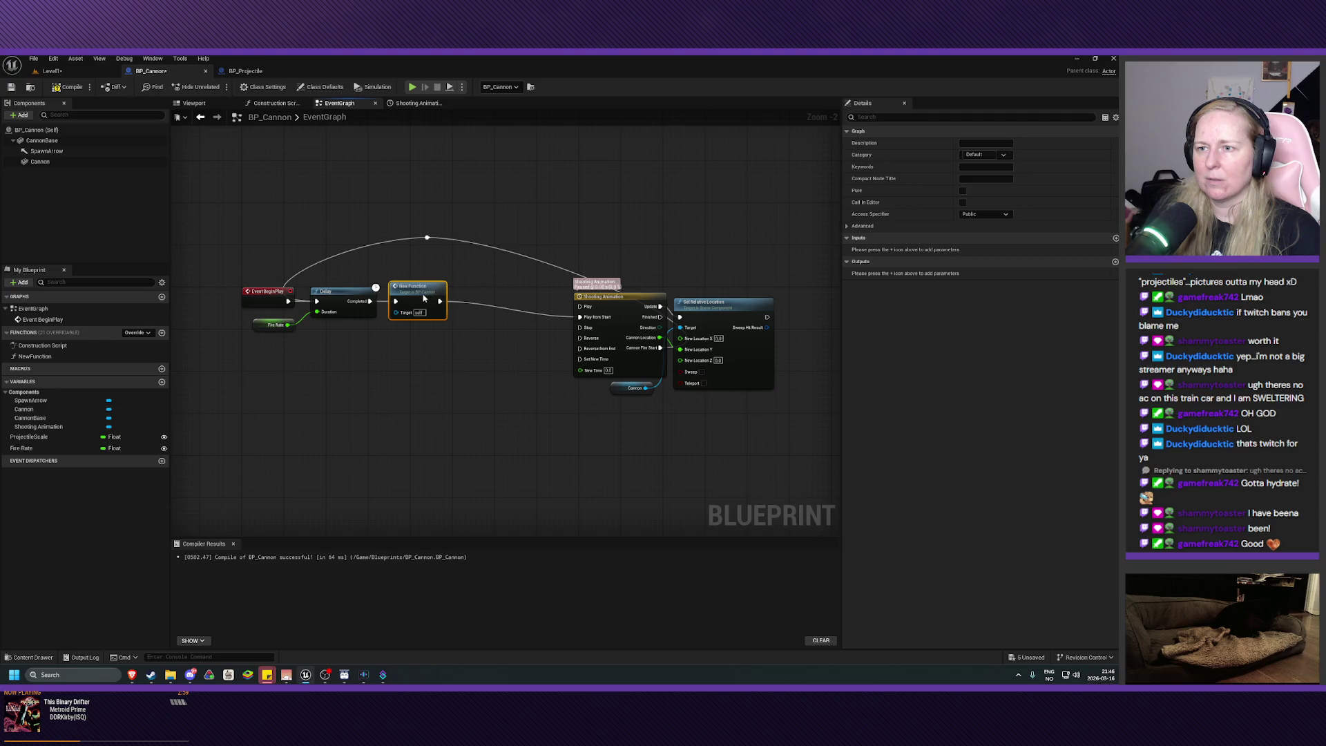
- Open the NewFunction graph from My Blueprint to inspect its Spawn Actor BP_Projectile logic
{"action": "scroll", "coordinate": [425, 296], "scroll_direction": "up", "scroll_amount": 2}
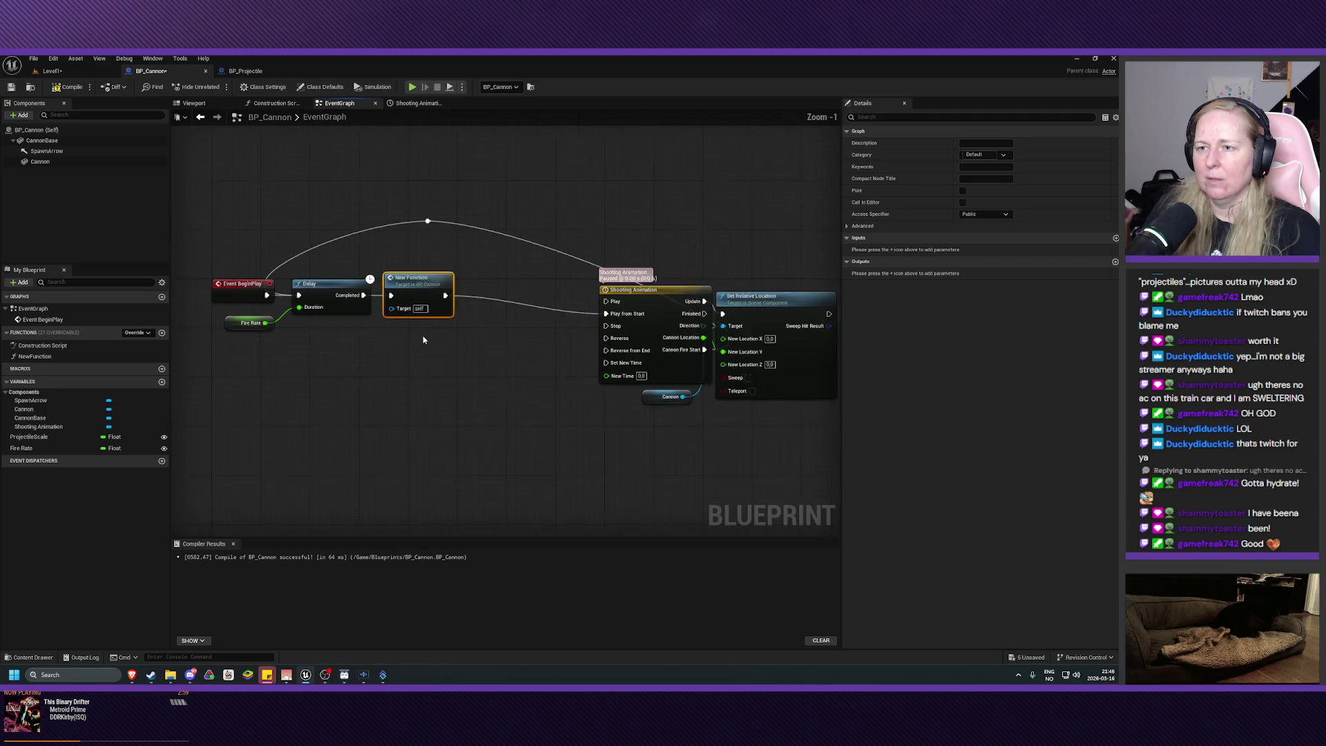
{"action": "right_click", "coordinate": [412, 278]}
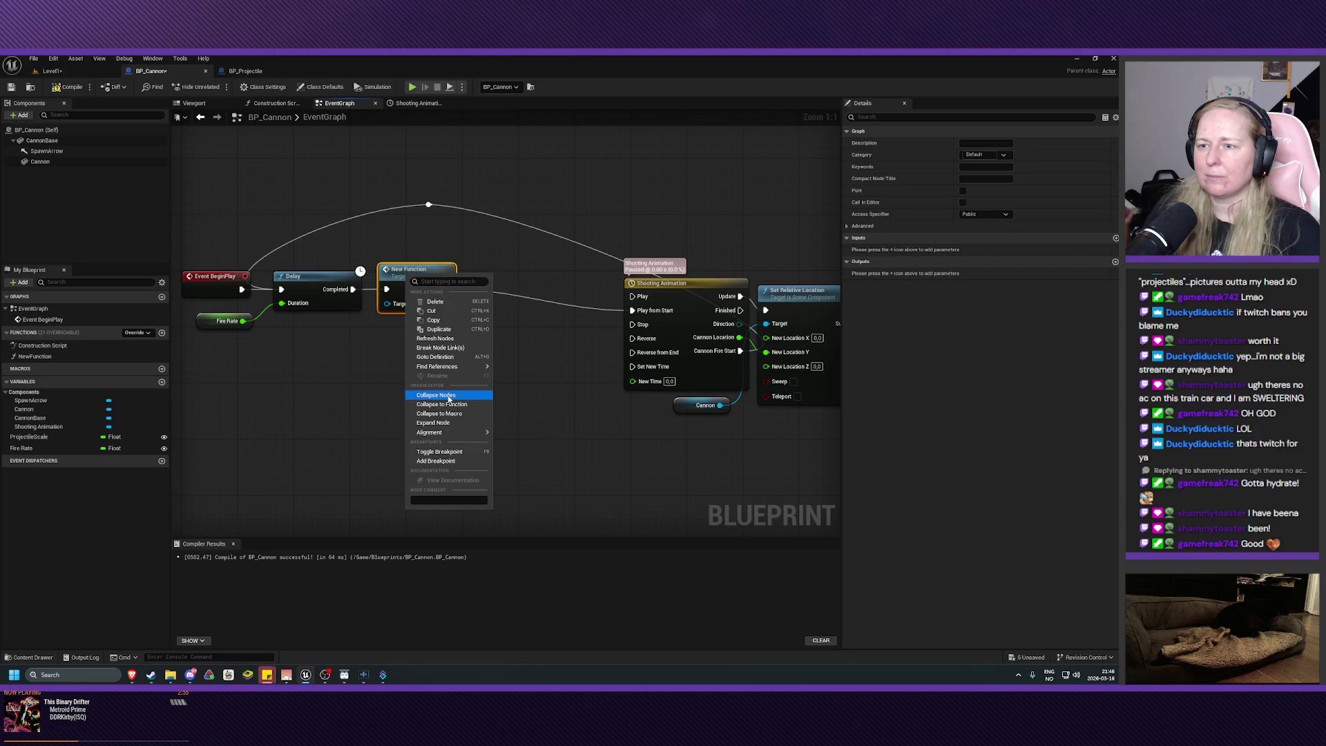
{"action": "mouse_move", "coordinate": [442, 366]}
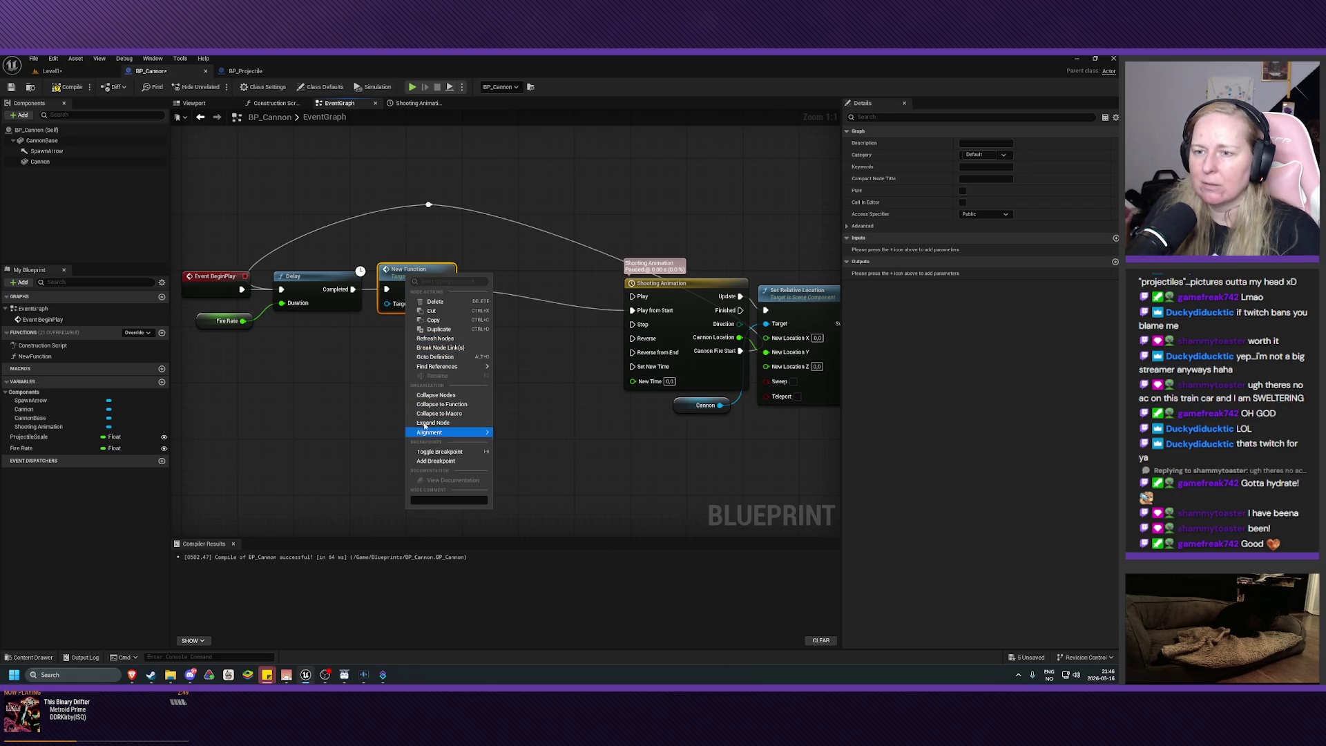
{"action": "left_click", "coordinate": [47, 357]}
{"action": "double_click", "coordinate": [48, 358]}
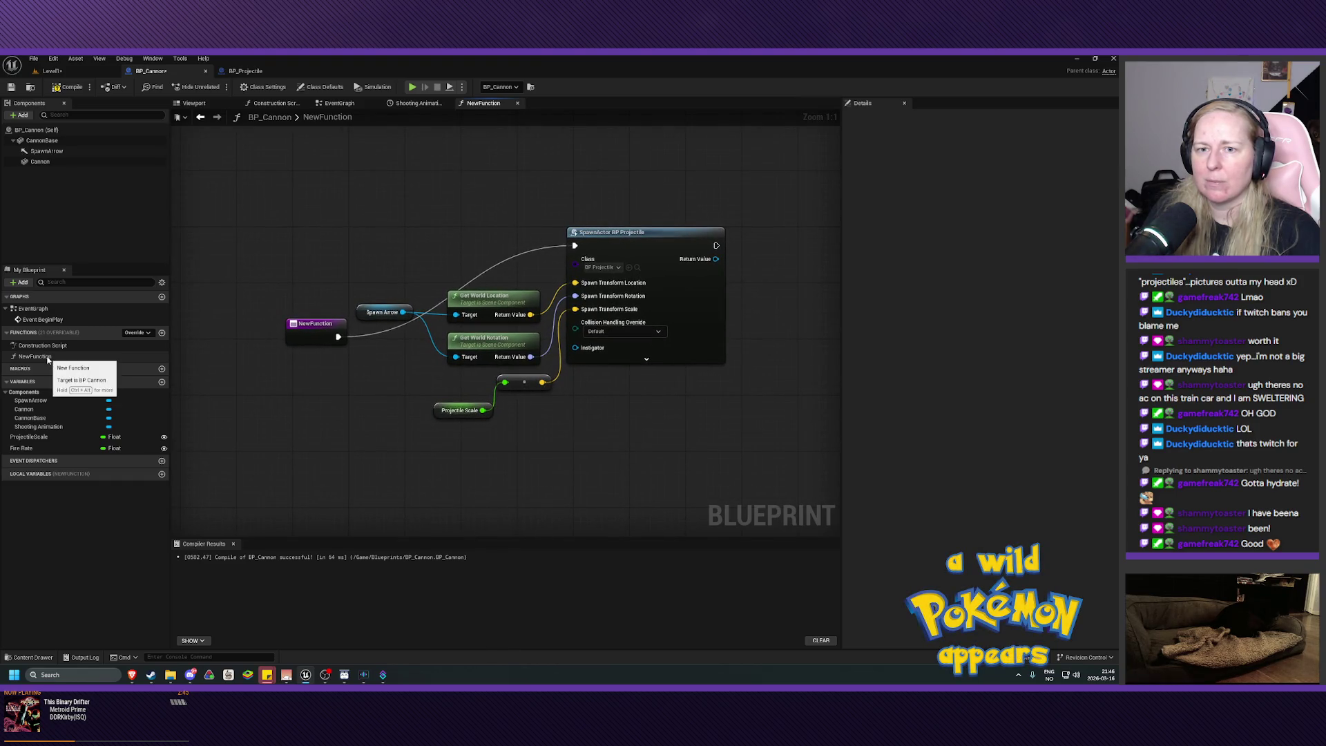
- Back in the EventGraph, rename the NewFunction function to 'Spawn Projectile' in My Blueprint
{"action": "left_click", "coordinate": [338, 103]}
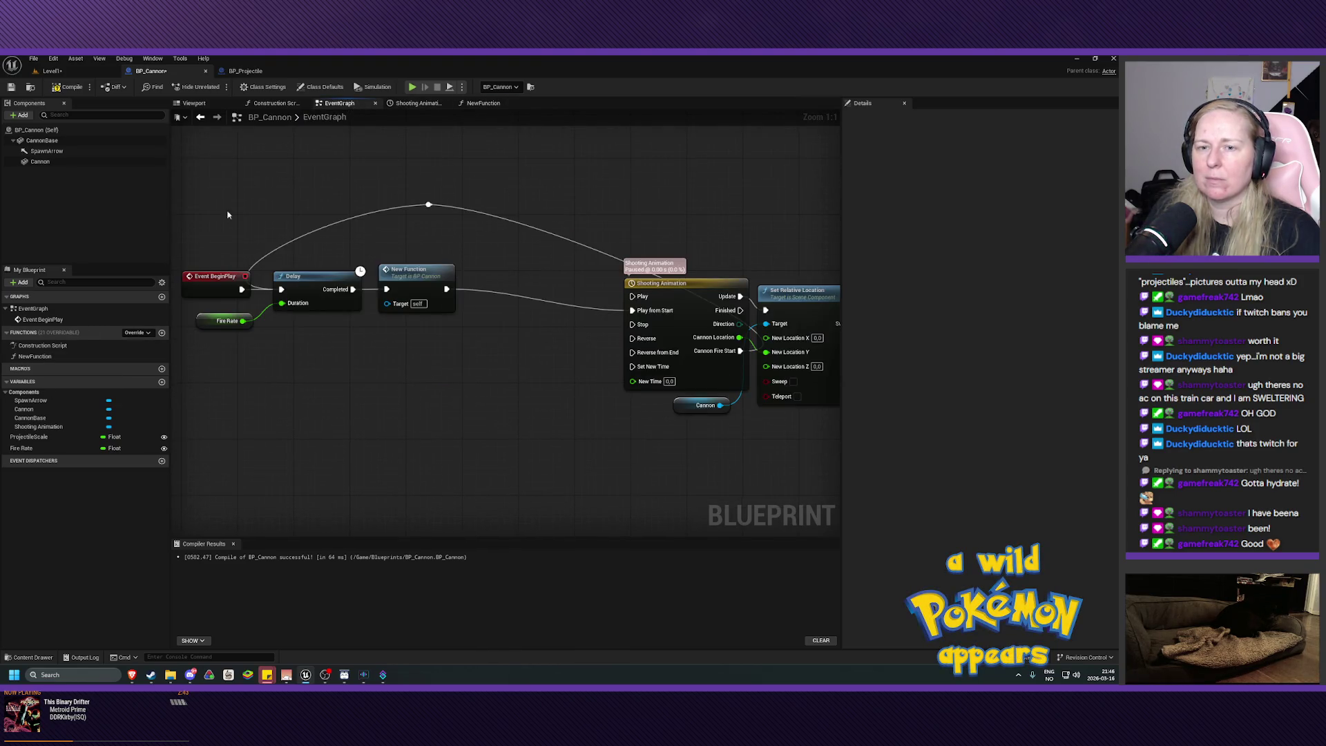
{"action": "left_click", "coordinate": [38, 357]}
{"action": "right_click", "coordinate": [41, 357]}
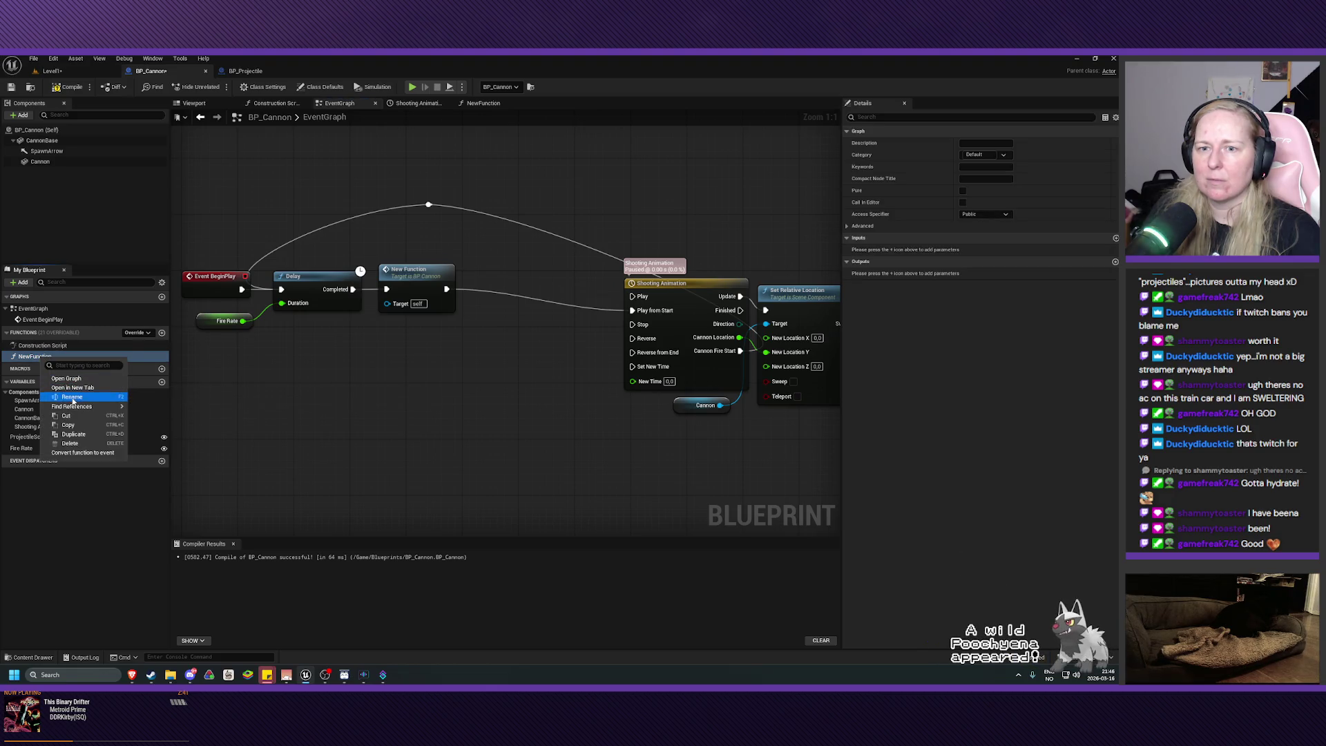
{"action": "left_click", "coordinate": [72, 397]}
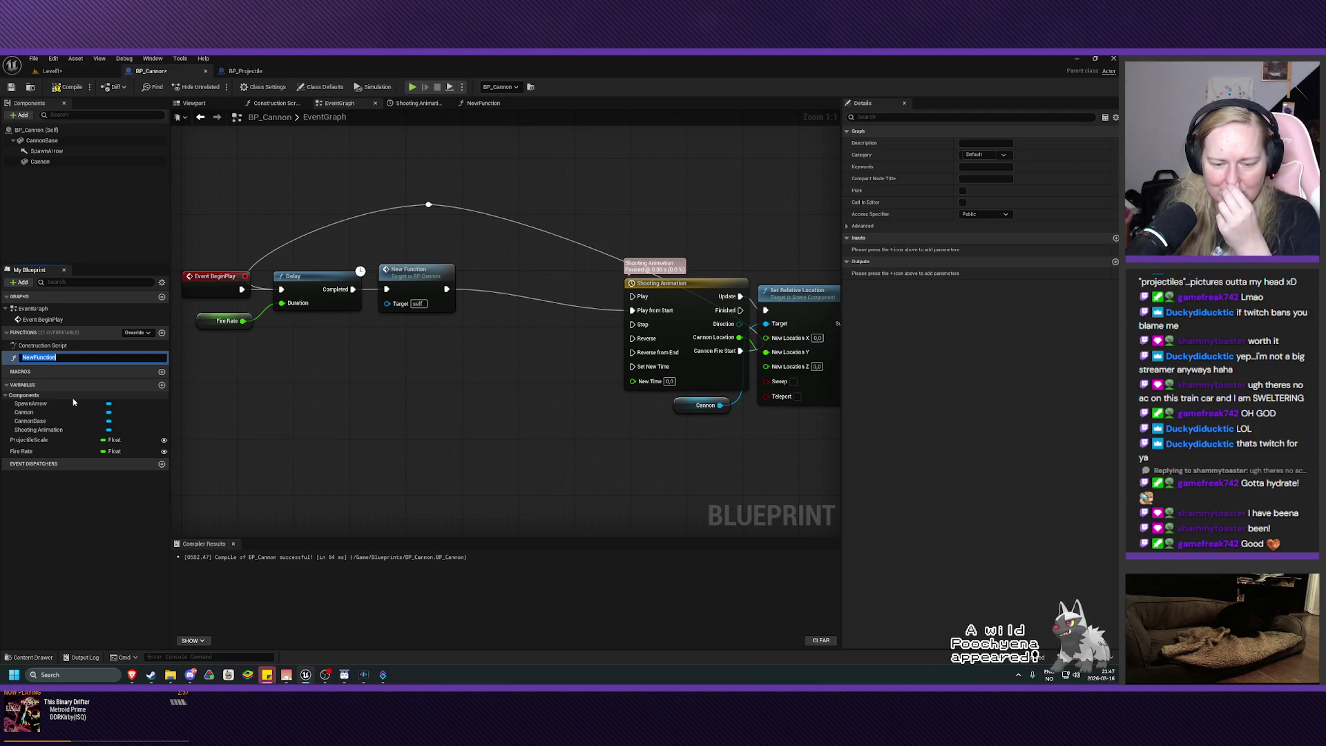
{"action": "type", "text": "Spawn"}
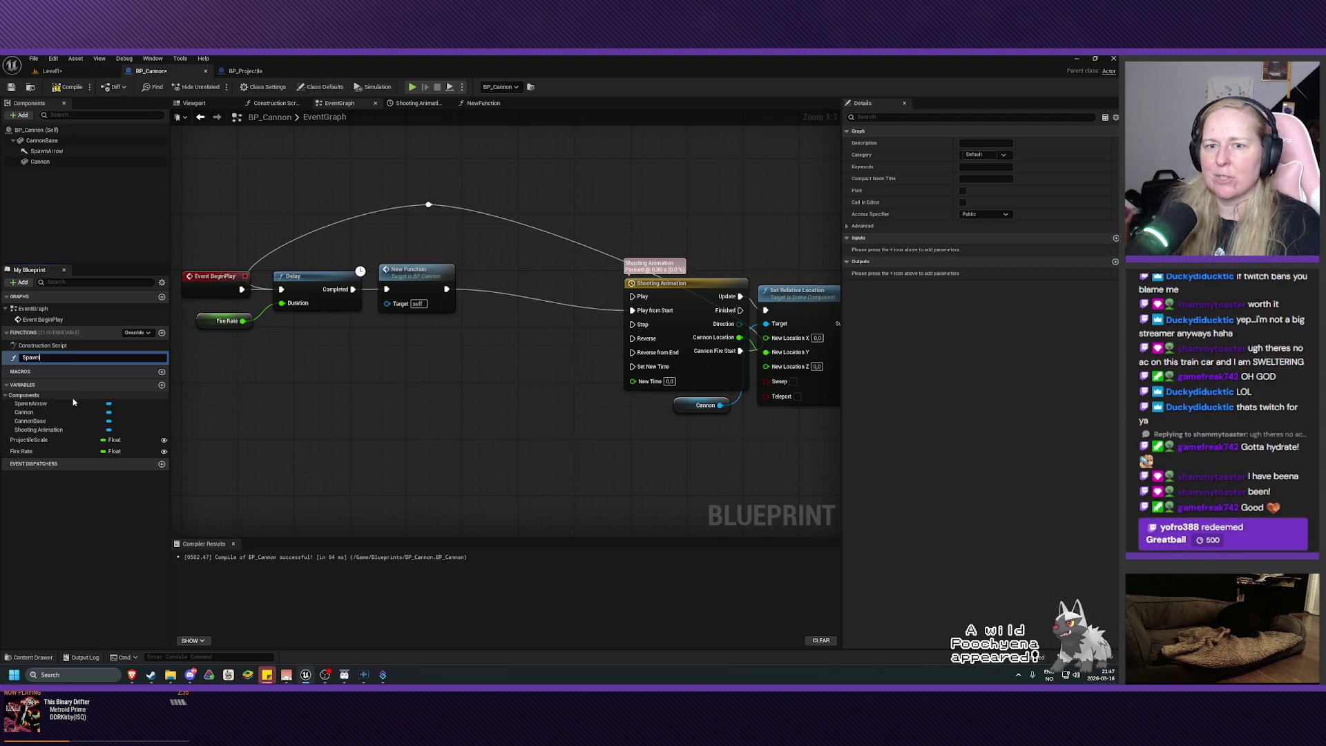
{"action": "type", "text": " Projectile"}
{"action": "key", "text": "Return"}
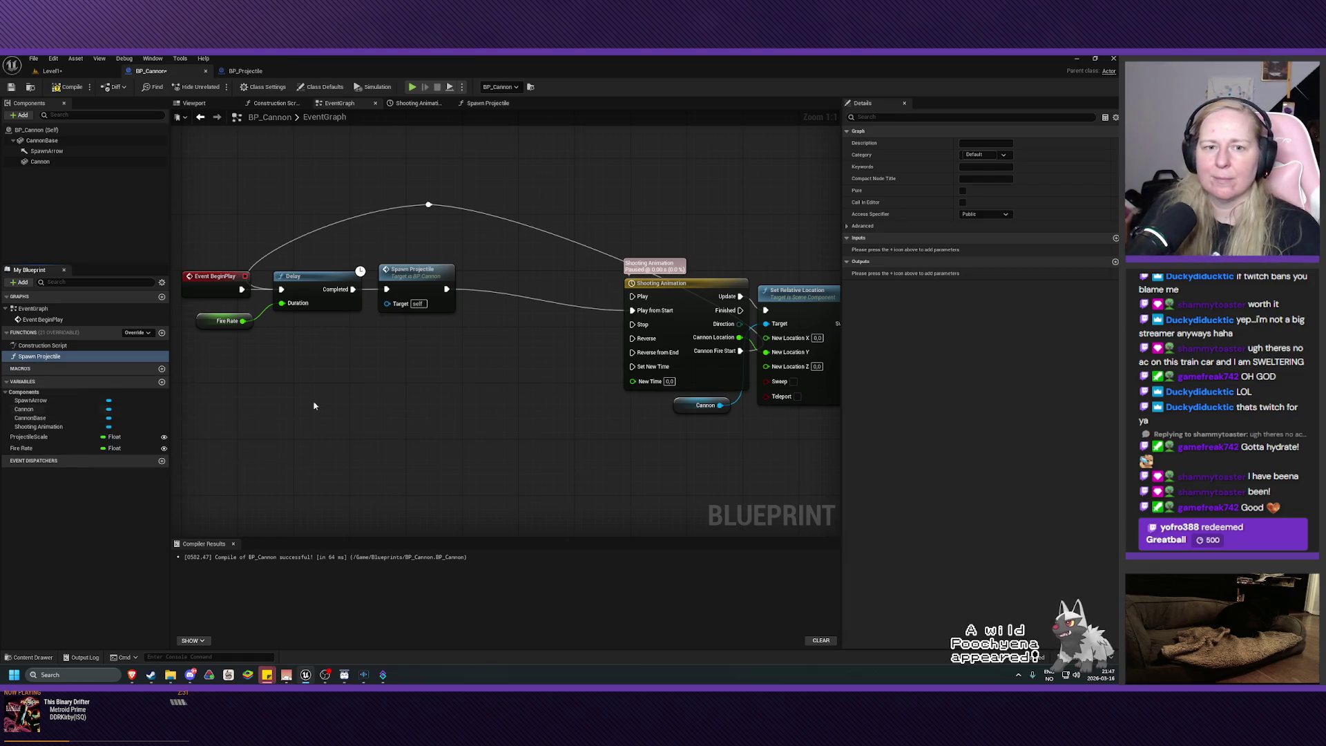
{"action": "left_click_drag", "start_coordinate": [408, 406], "coordinate": [436, 429]}
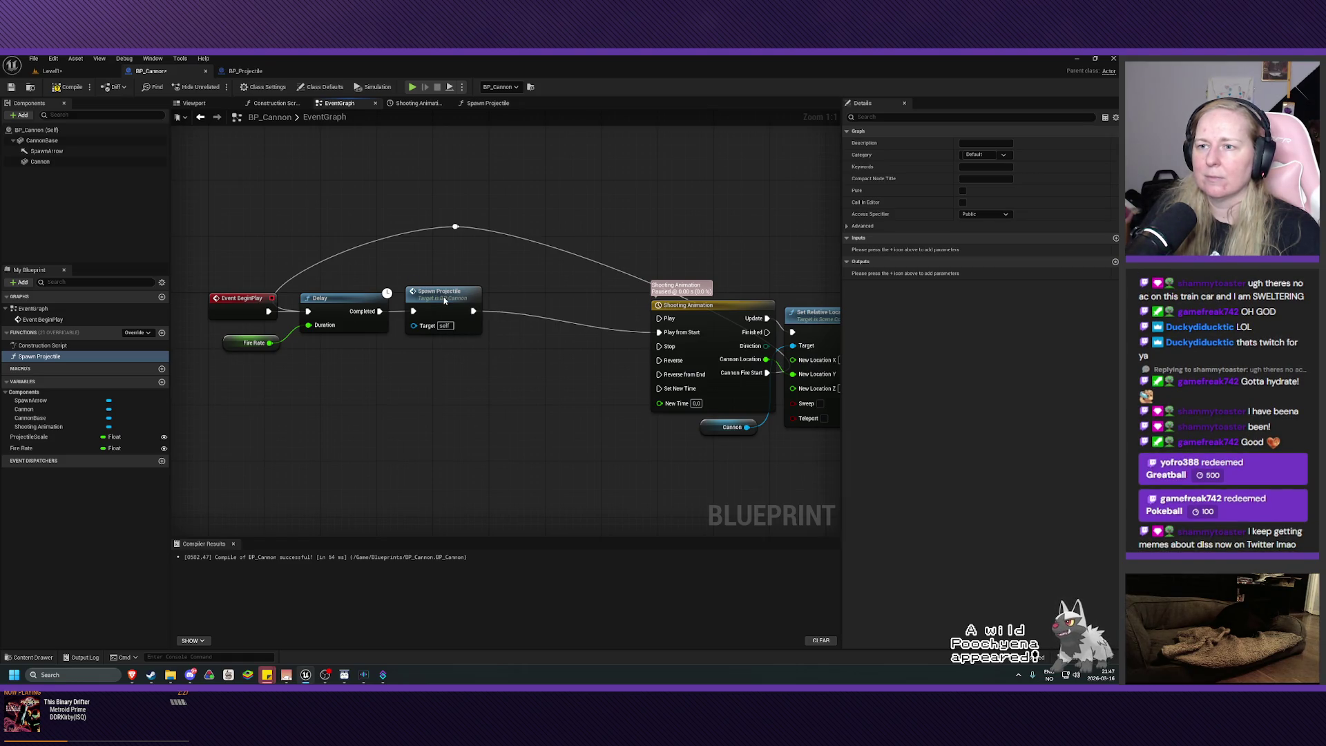
- Move Shooting Animation beside Spawn Projectile, then drag Set Relative Location and Cannon left next to it
{"action": "left_click_drag", "start_coordinate": [444, 297], "coordinate": [450, 297]}
{"action": "left_click_drag", "start_coordinate": [452, 419], "coordinate": [433, 417]}
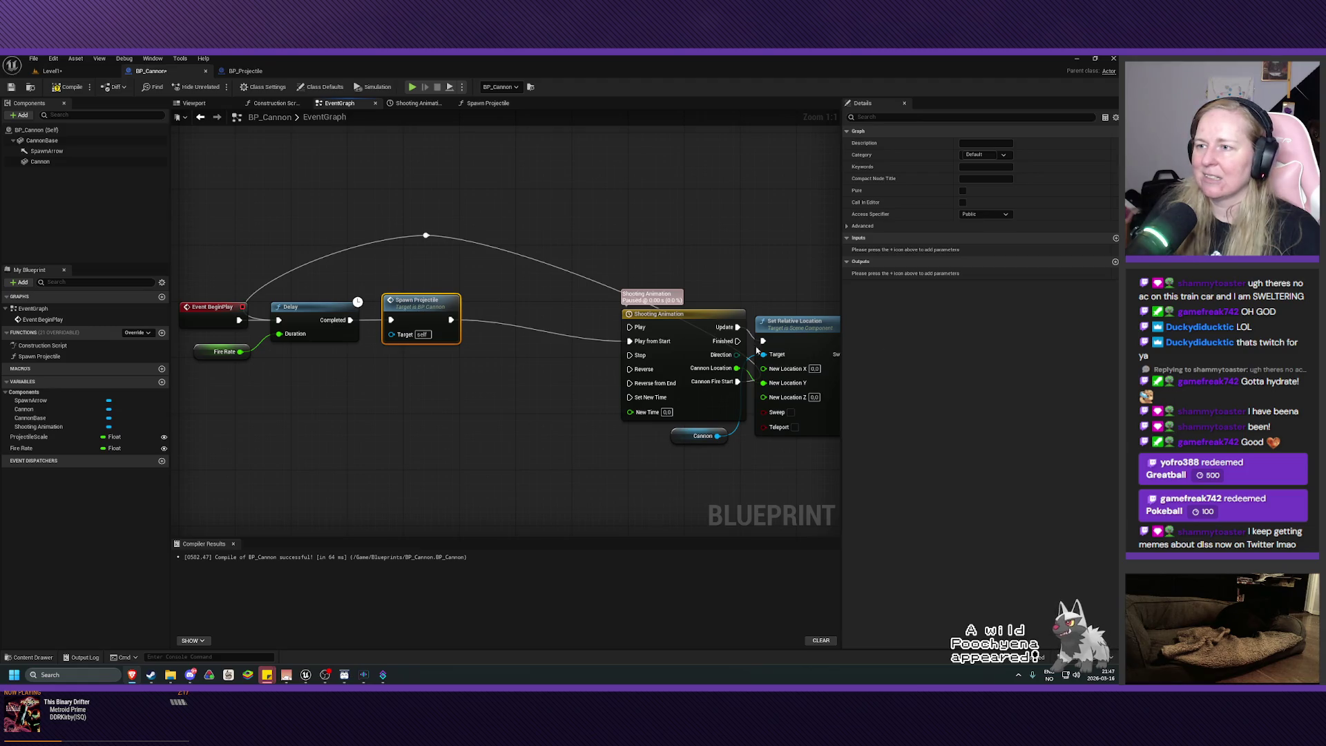
{"action": "left_click_drag", "start_coordinate": [692, 316], "coordinate": [565, 297]}
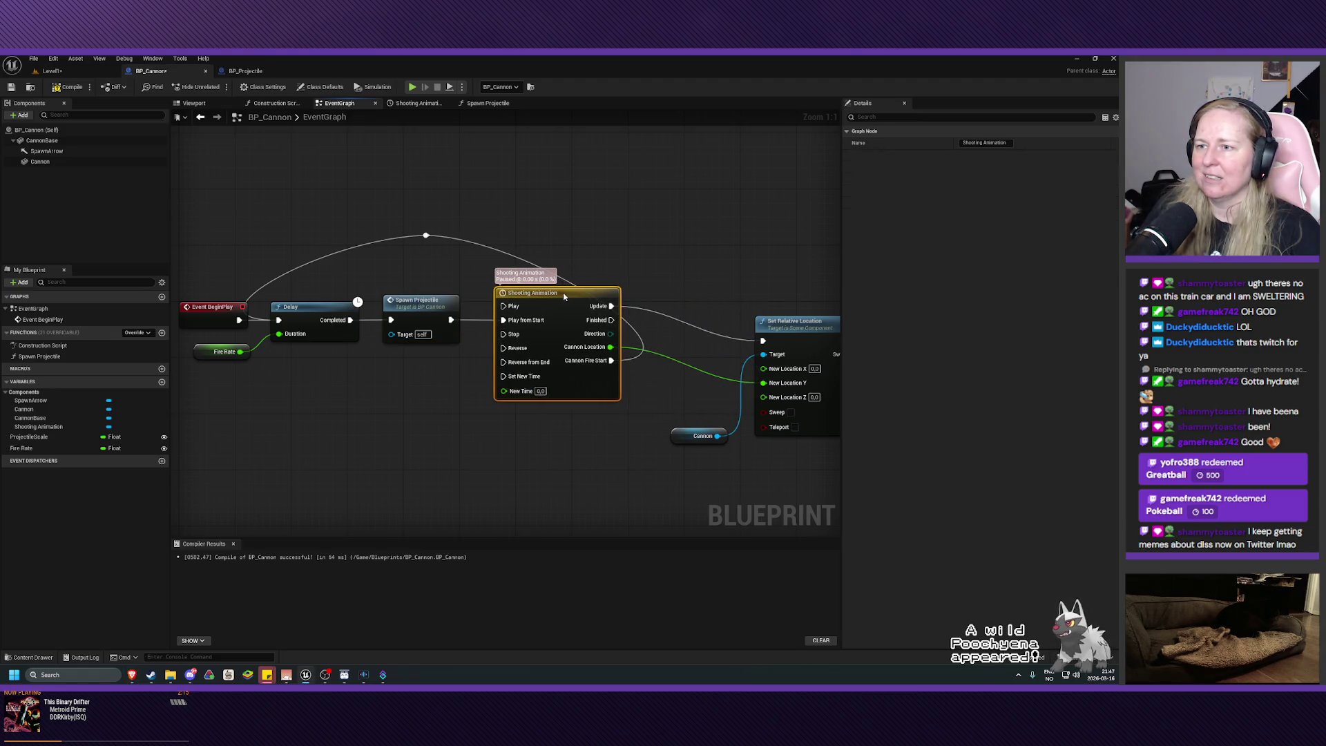
{"action": "mouse_move", "coordinate": [577, 429]}
{"action": "left_mouse_down"}
{"action": "mouse_move", "coordinate": [551, 450]}
{"action": "mouse_move", "coordinate": [572, 410]}
{"action": "left_mouse_up"}
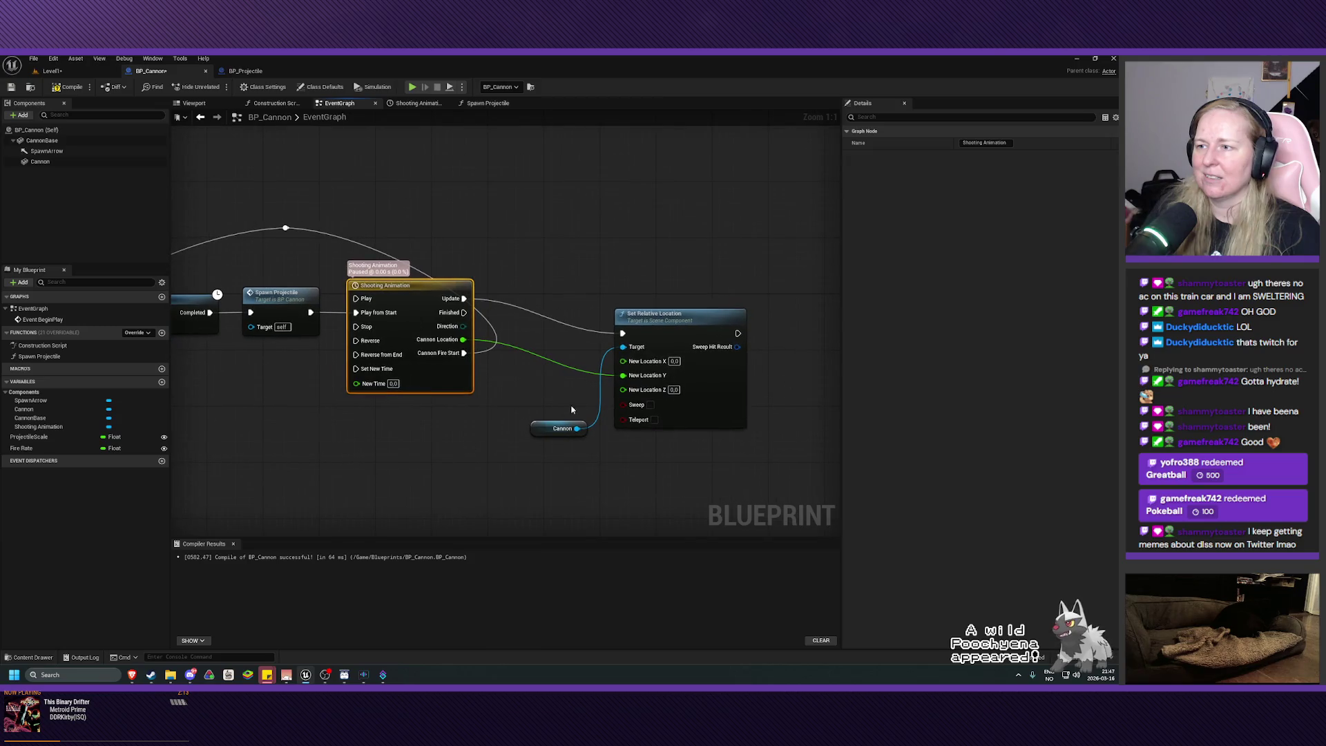
{"action": "mouse_move", "coordinate": [687, 272]}
{"action": "left_mouse_down"}
{"action": "mouse_move", "coordinate": [628, 308]}
{"action": "mouse_move", "coordinate": [552, 442]}
{"action": "left_mouse_up"}
{"action": "mouse_move", "coordinate": [673, 327]}
{"action": "left_mouse_down"}
{"action": "mouse_move", "coordinate": [589, 298]}
{"action": "mouse_move", "coordinate": [586, 321]}
{"action": "left_mouse_up"}
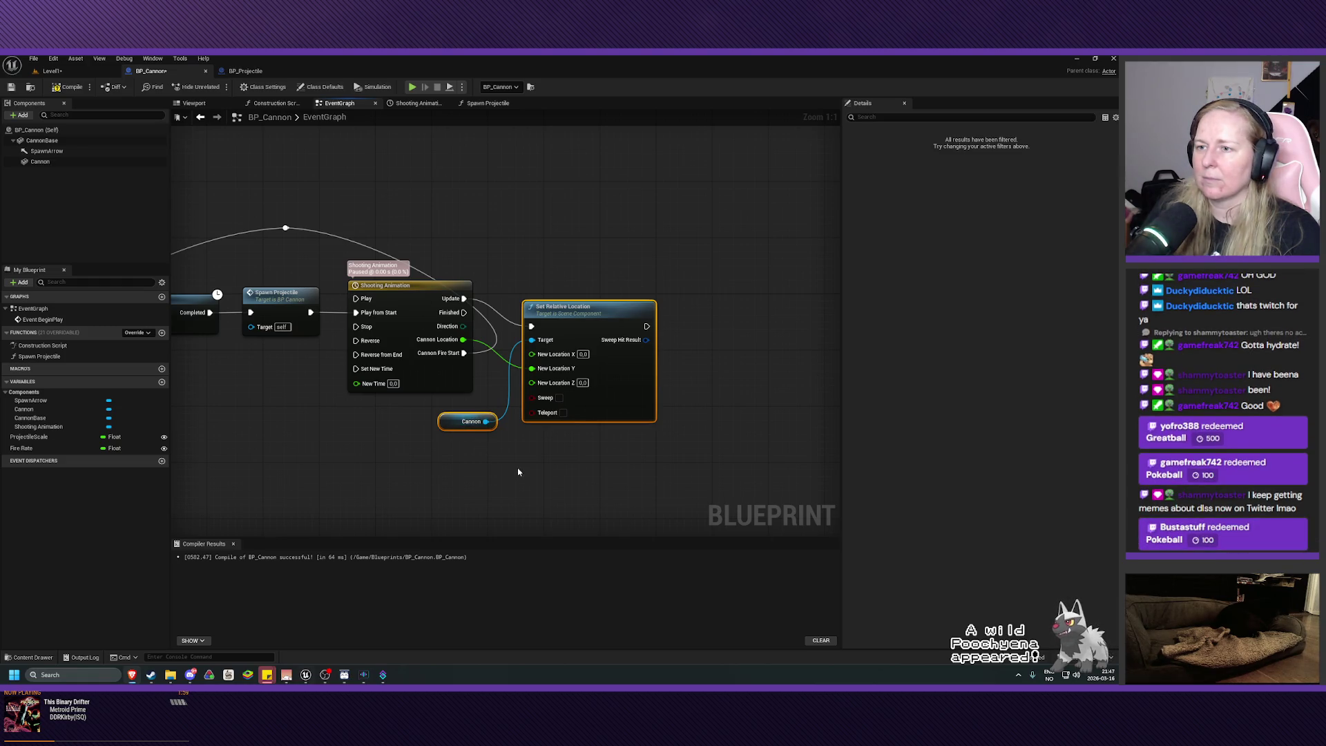
{"action": "mouse_move", "coordinate": [477, 484]}
{"action": "left_mouse_down"}
{"action": "mouse_move", "coordinate": [552, 387]}
{"action": "mouse_move", "coordinate": [587, 363]}
{"action": "mouse_move", "coordinate": [600, 370]}
{"action": "left_mouse_up"}
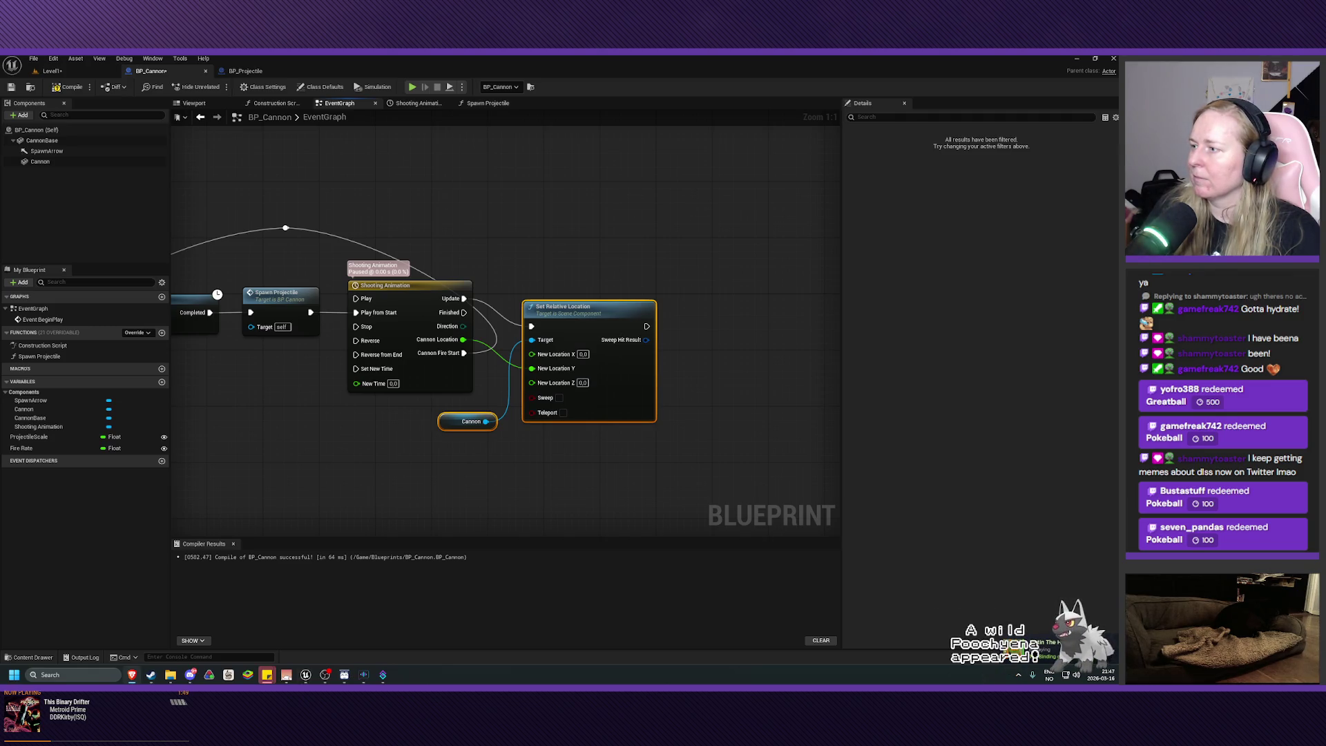
- Collapse the Set Relative Location and Cannon nodes into a new function placed beside Shooting Animation
{"action": "right_click", "coordinate": [562, 339]}
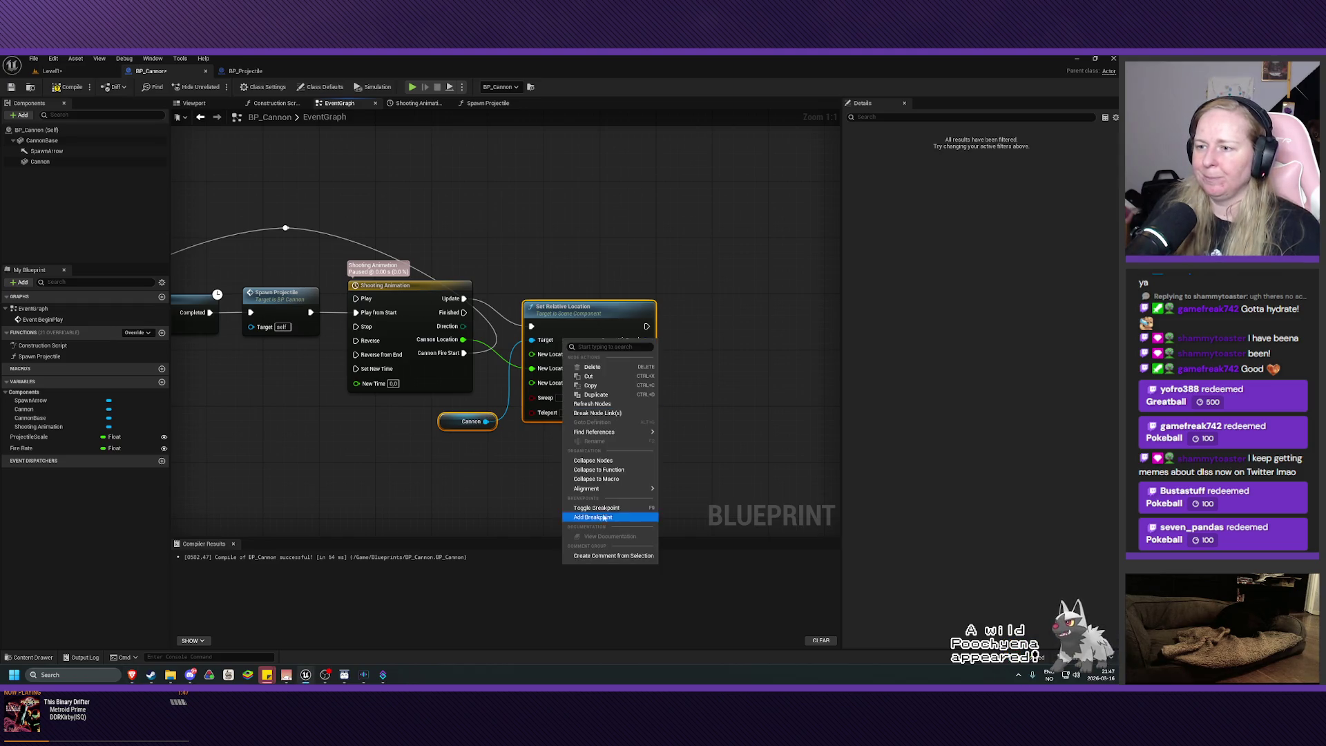
{"action": "left_click", "coordinate": [598, 470]}
{"action": "left_click_drag", "start_coordinate": [523, 367], "coordinate": [553, 286]}
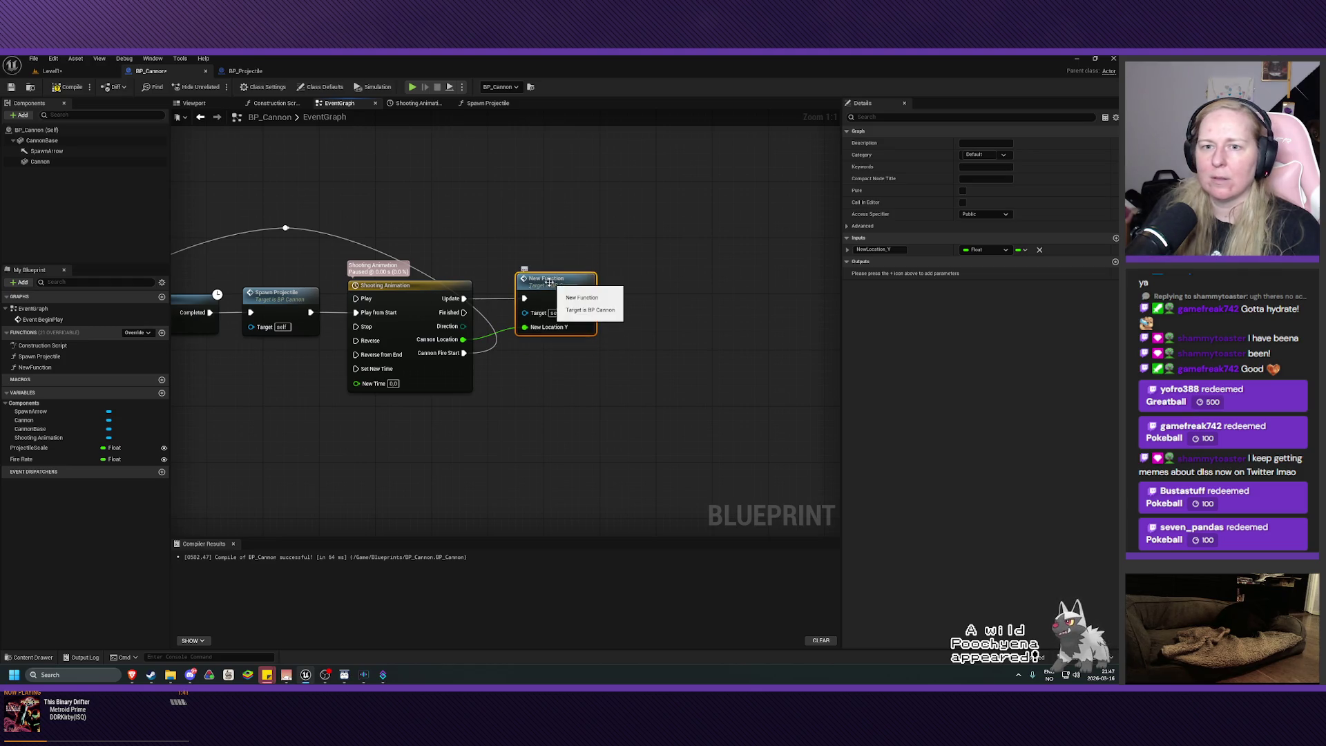
- Rename the new function to CannonMovement, then to the spaced name 'Cannon Movement'
{"action": "left_click", "coordinate": [34, 366]}
{"action": "right_click", "coordinate": [35, 366]}
{"action": "left_click", "coordinate": [99, 408]}
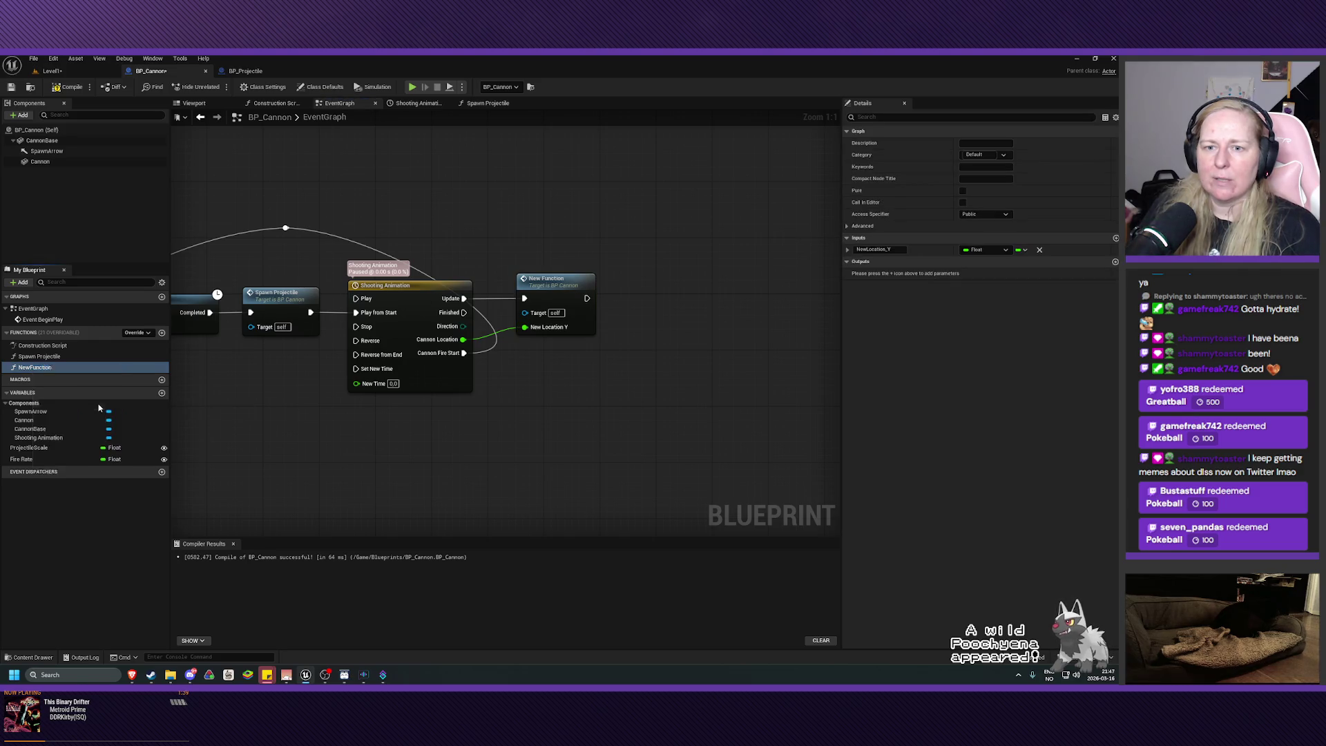
{"action": "type", "text": "CannonMovement"}
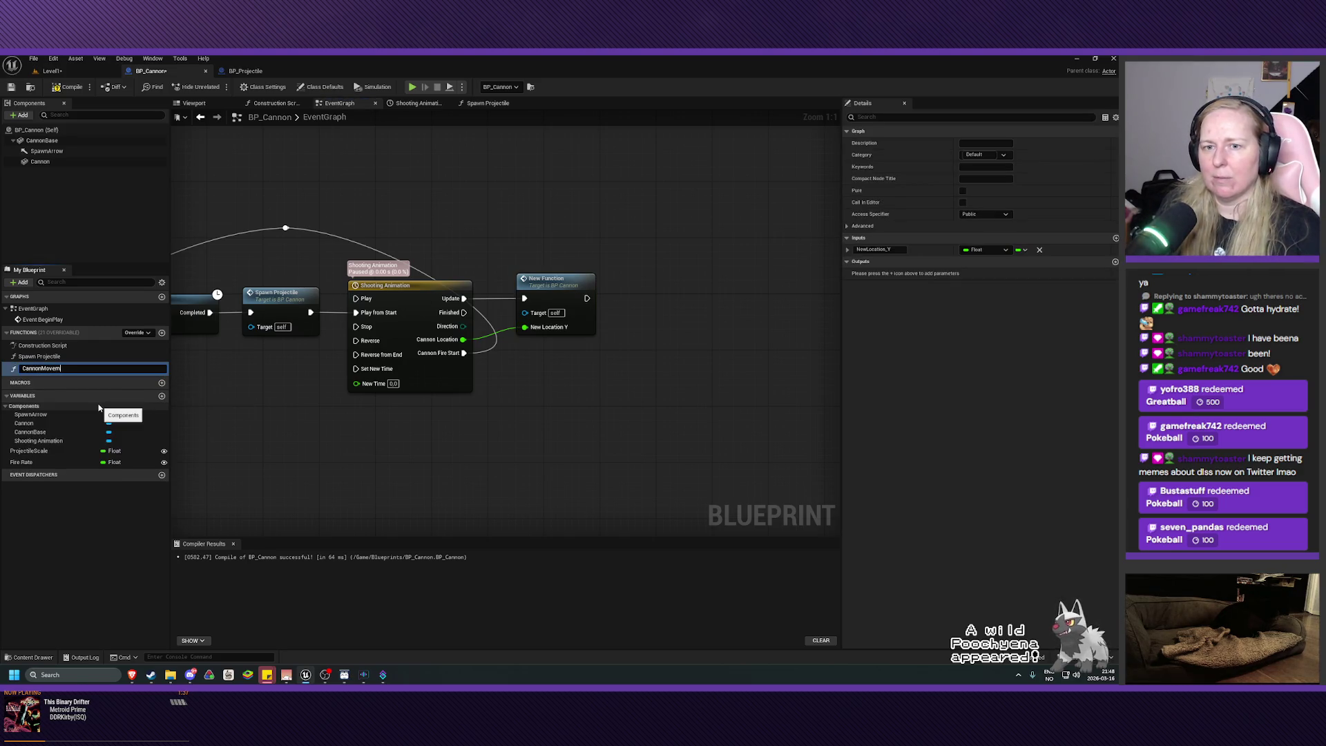
{"action": "key", "text": "Return"}
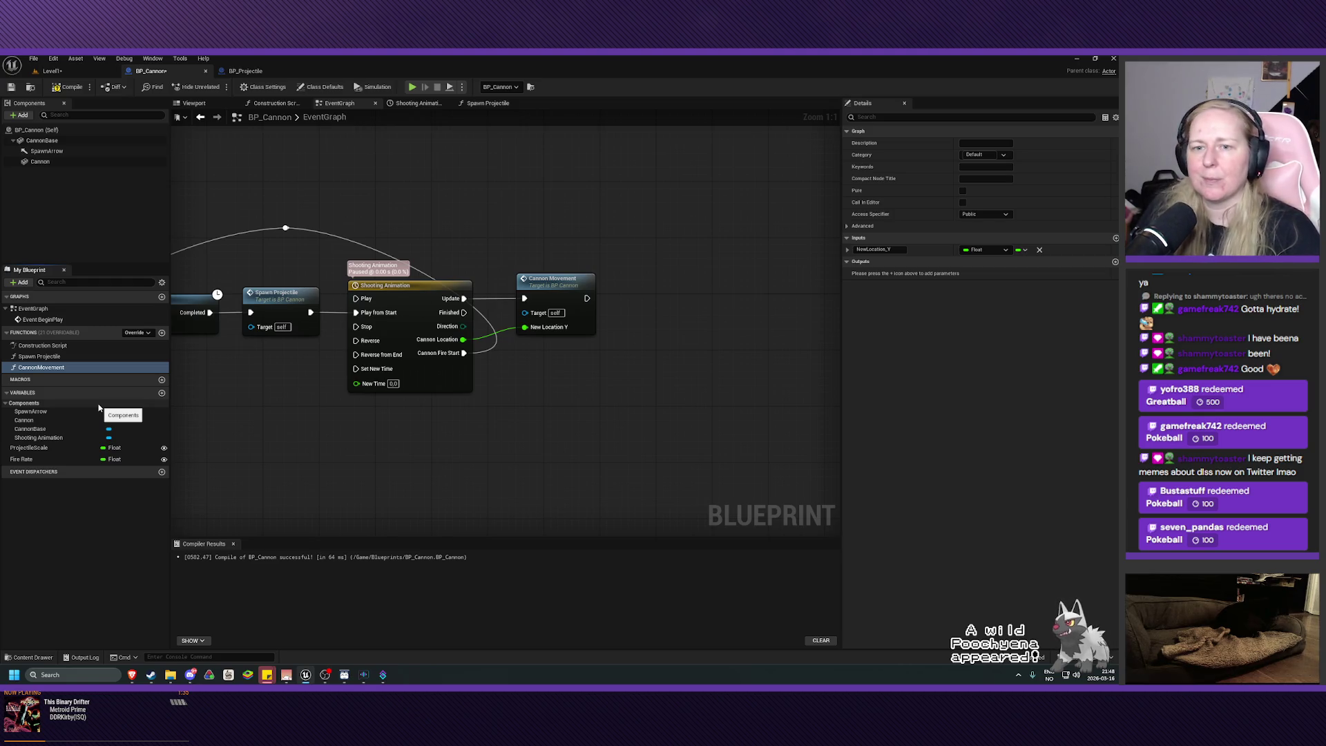
{"action": "right_click", "coordinate": [45, 371]}
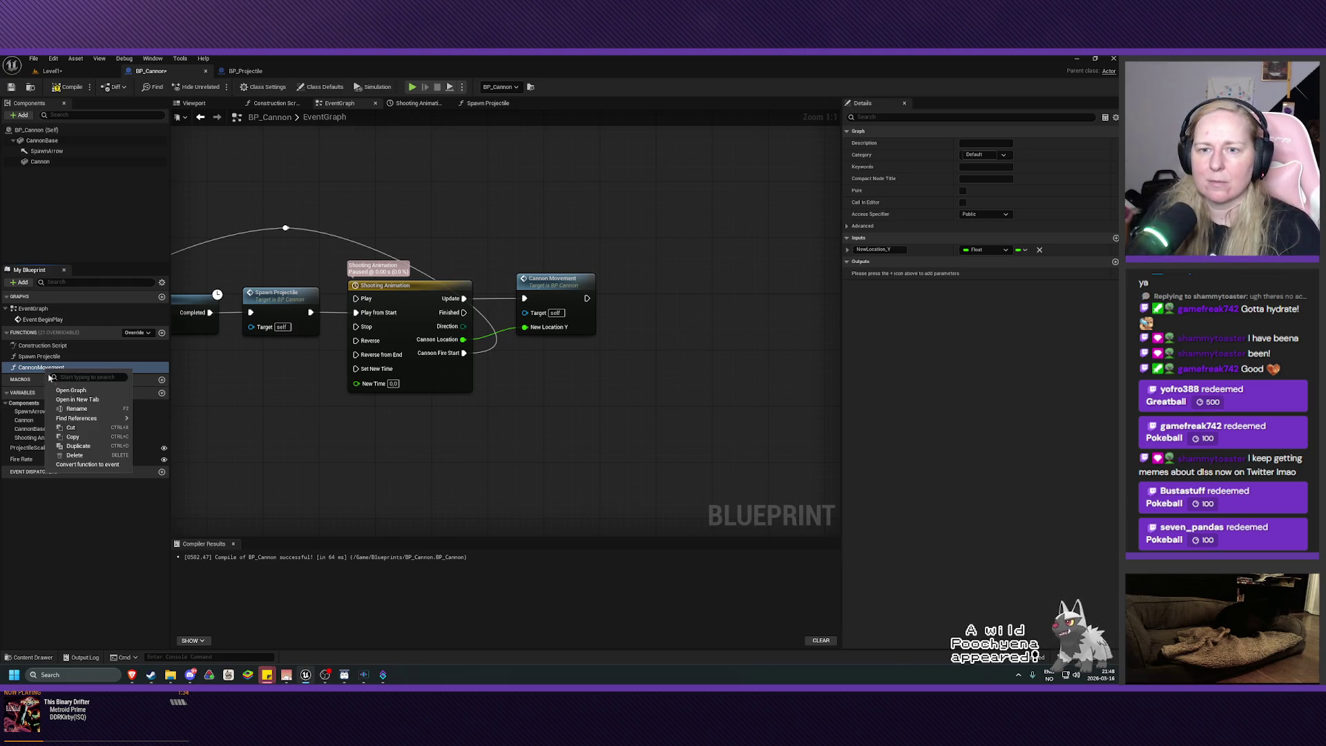
{"action": "left_click", "coordinate": [83, 411]}
{"action": "key", "text": "Return"}
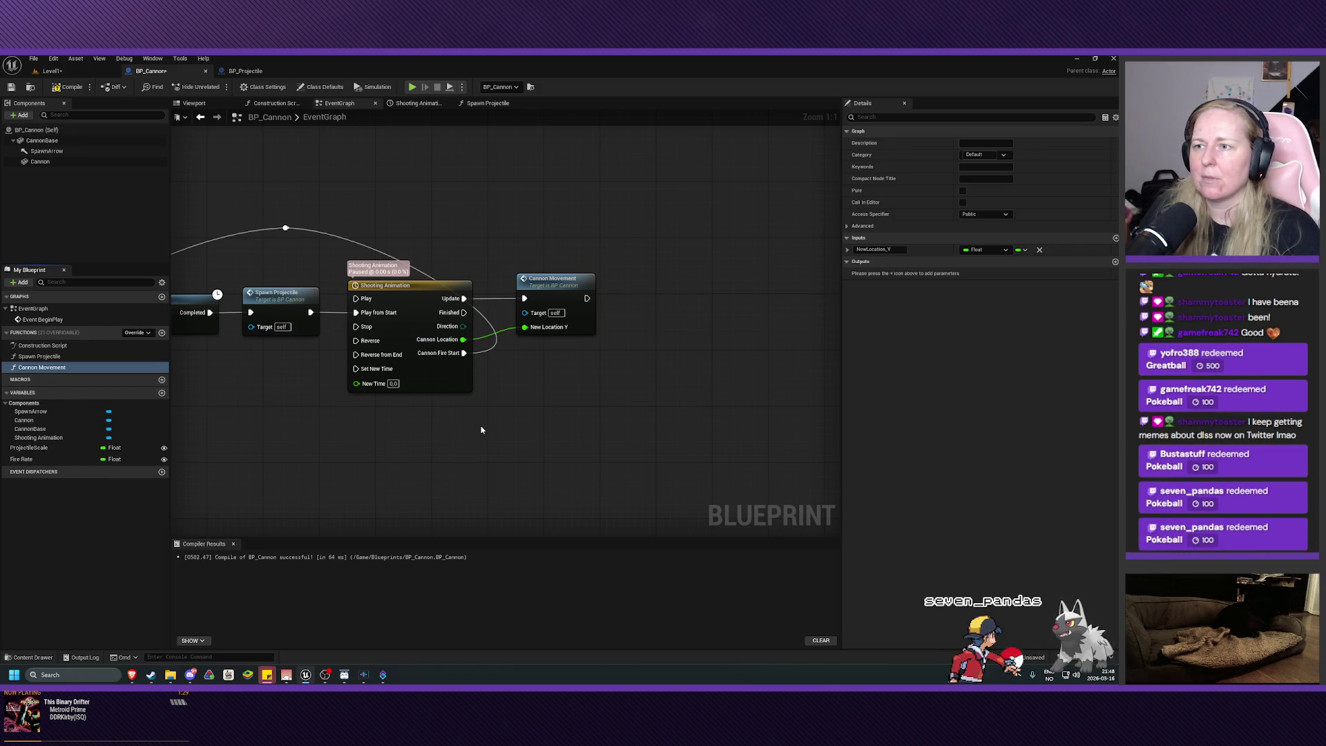
{"action": "mouse_move", "coordinate": [536, 450]}
{"action": "left_mouse_down"}
{"action": "mouse_move", "coordinate": [646, 464]}
{"action": "mouse_move", "coordinate": [730, 431]}
{"action": "left_mouse_up"}
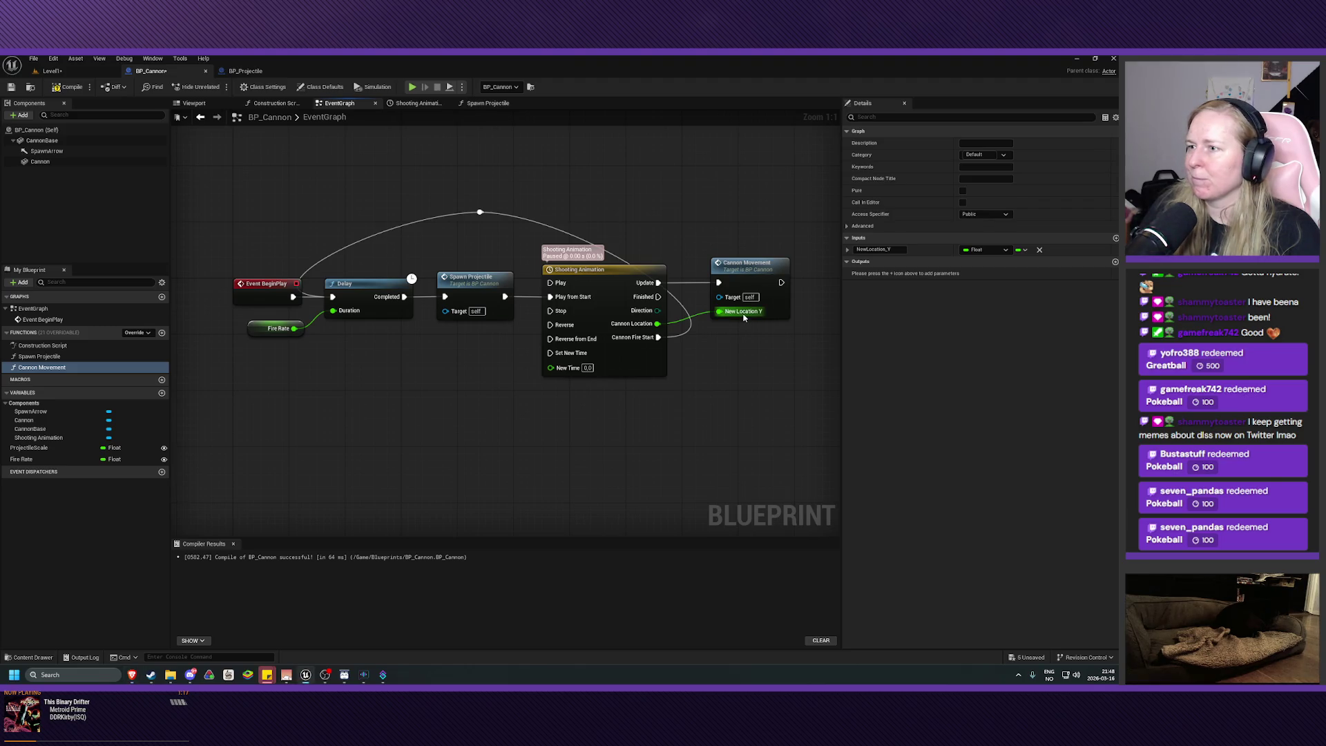
- Rename the Cannon Movement input NewLocation_Y to CannonLocation, then compile and save BP_Cannon
{"action": "left_click", "coordinate": [894, 249]}
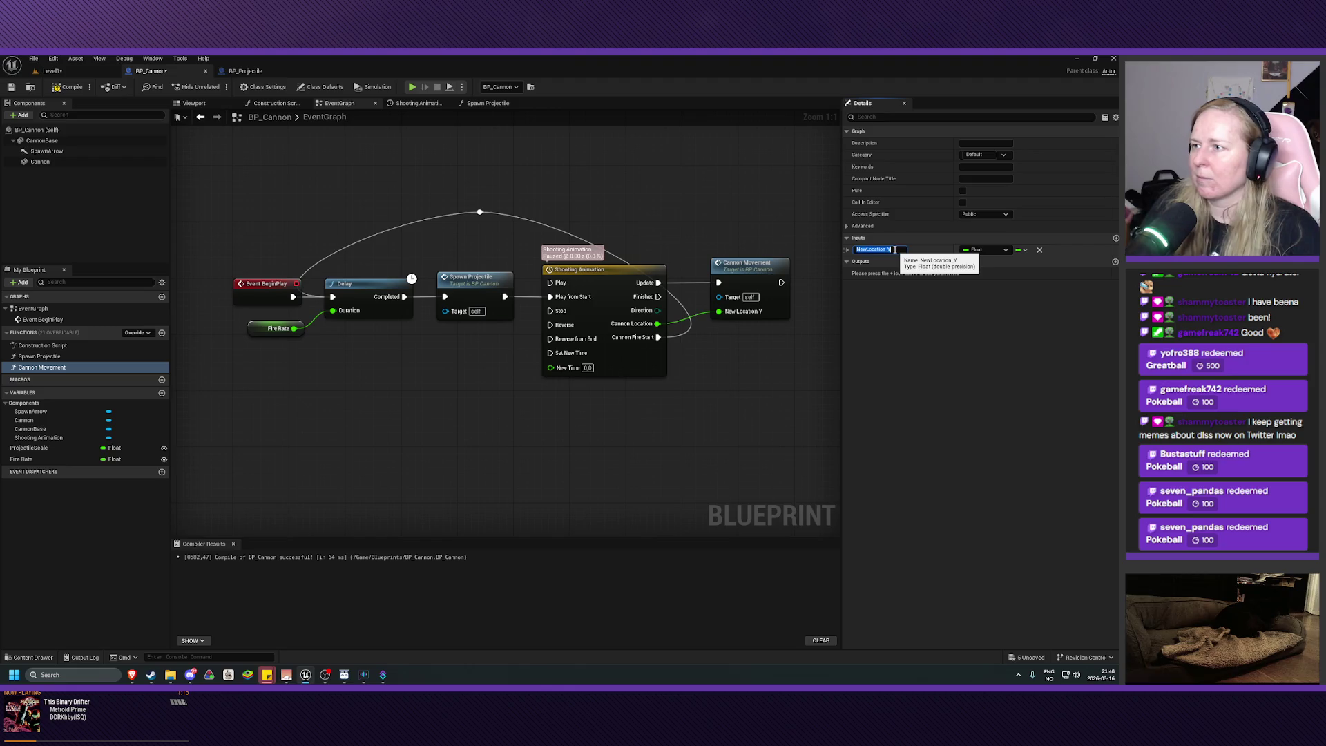
{"action": "type", "text": "Canno"}
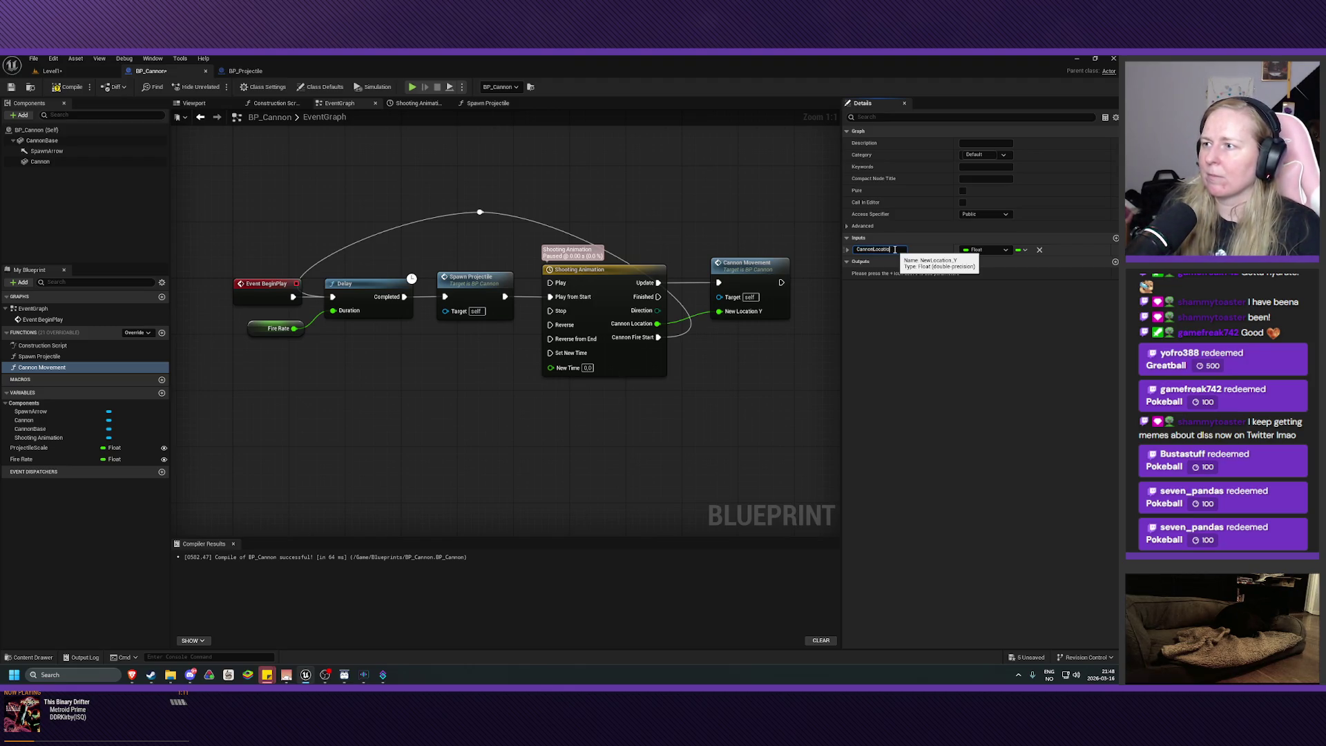
{"action": "type", "text": "n"}
{"action": "key", "text": "Return"}
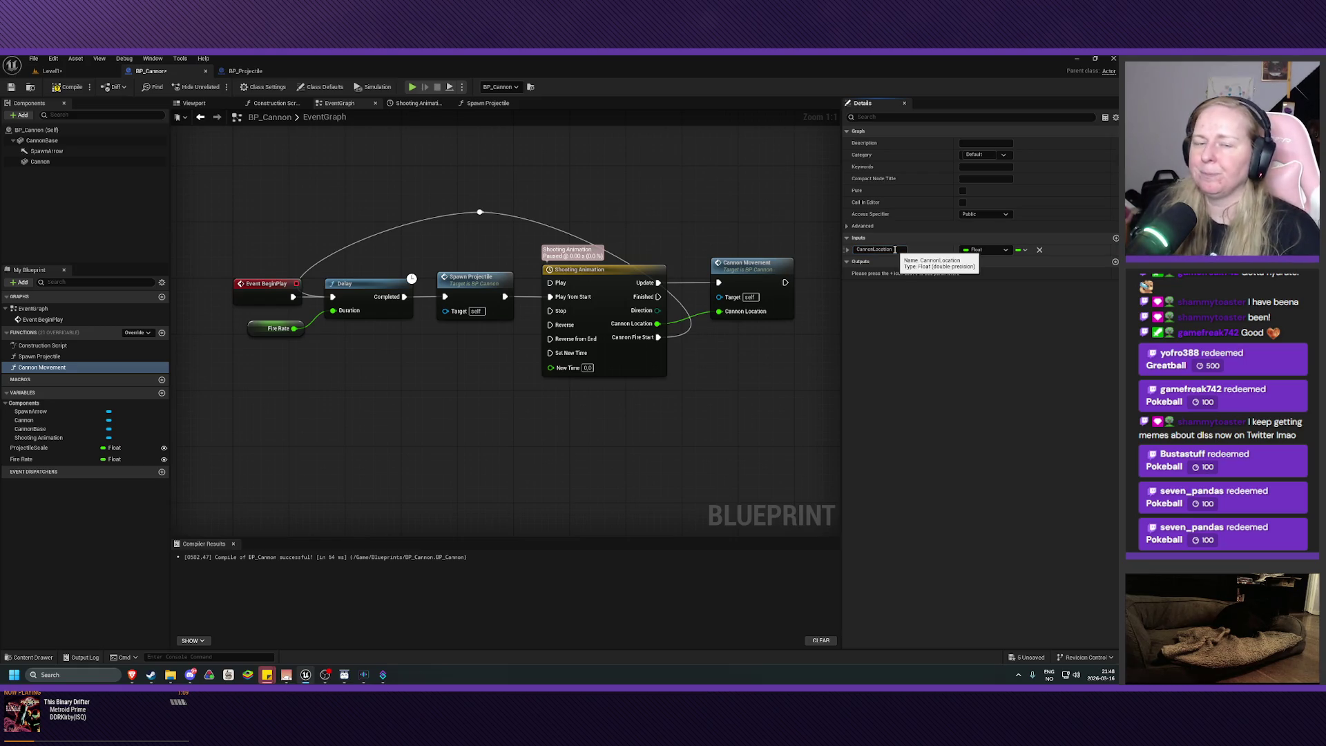
{"action": "left_click", "coordinate": [67, 87]}
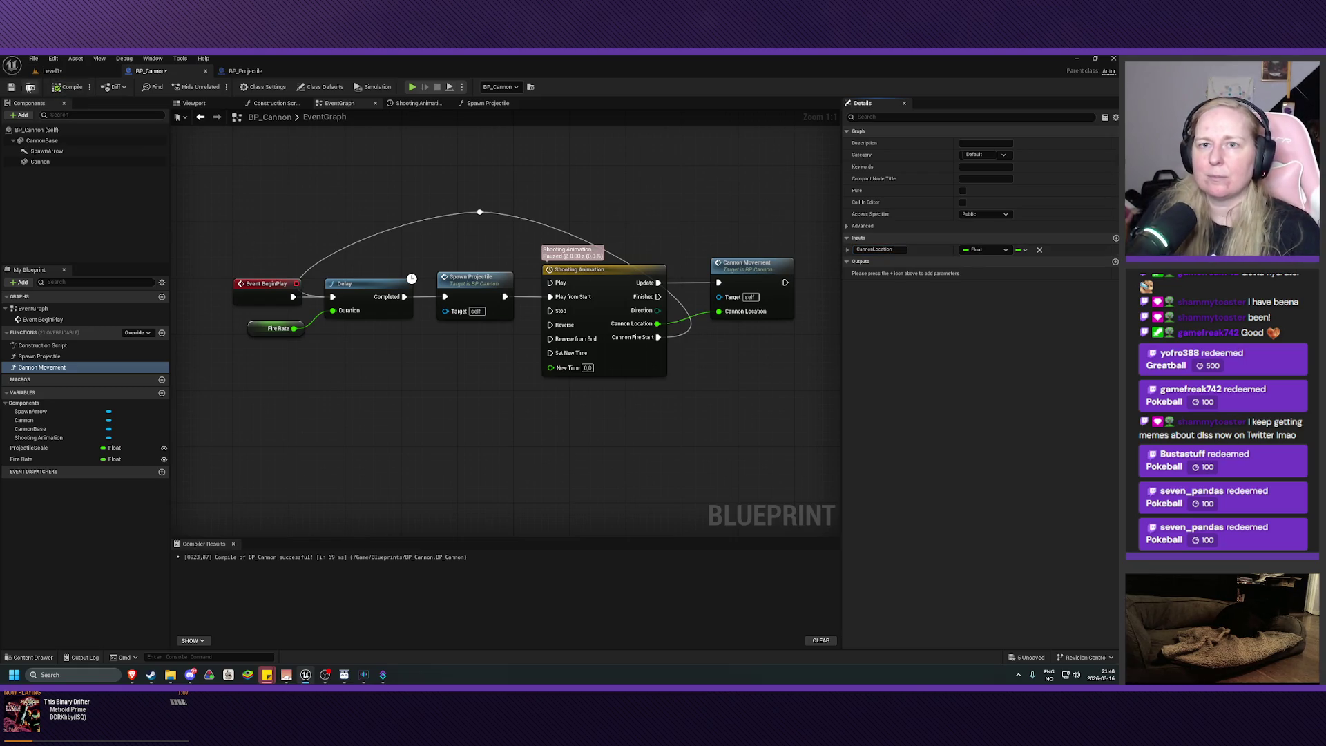
{"action": "left_click", "coordinate": [11, 87]}
{"action": "left_click_drag", "start_coordinate": [503, 434], "coordinate": [481, 476]}
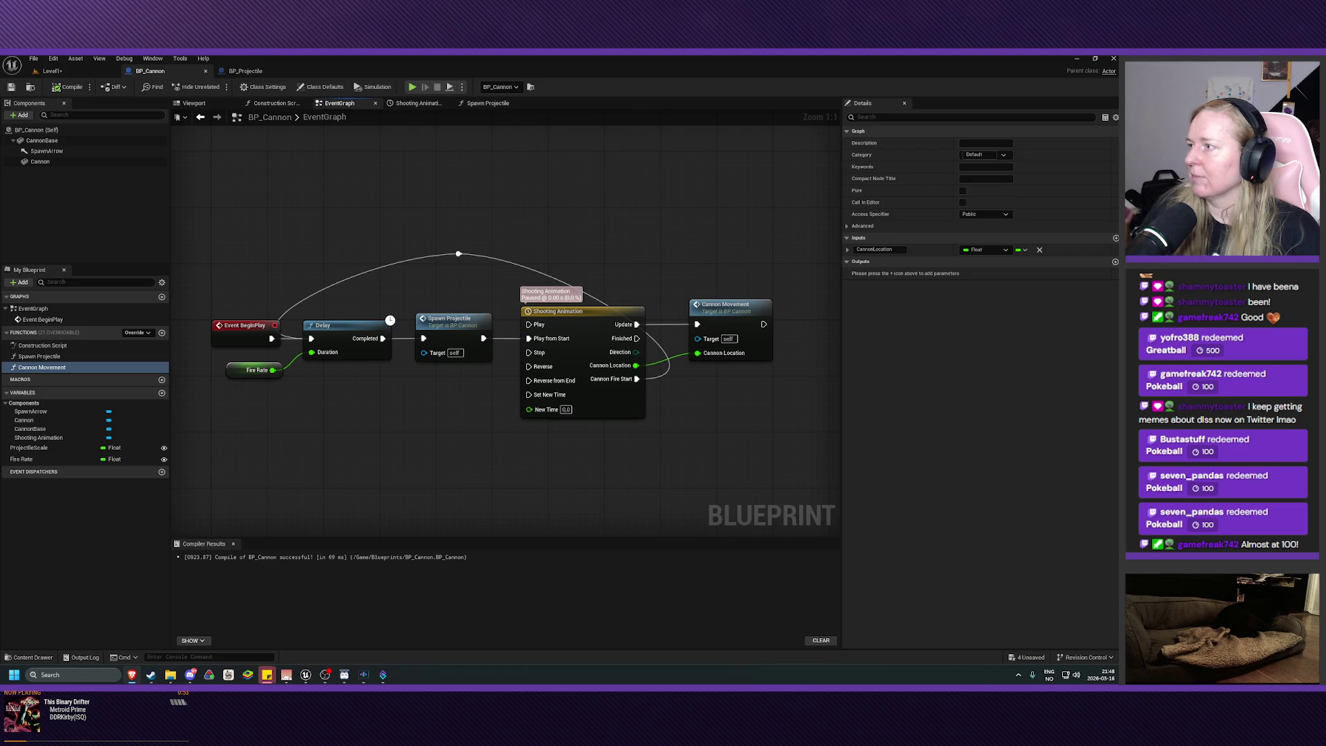
- Bring up BP_Projectile's Event Graph with its Event Hit and Destroy Actor nodes
{"action": "left_click", "coordinate": [246, 70]}
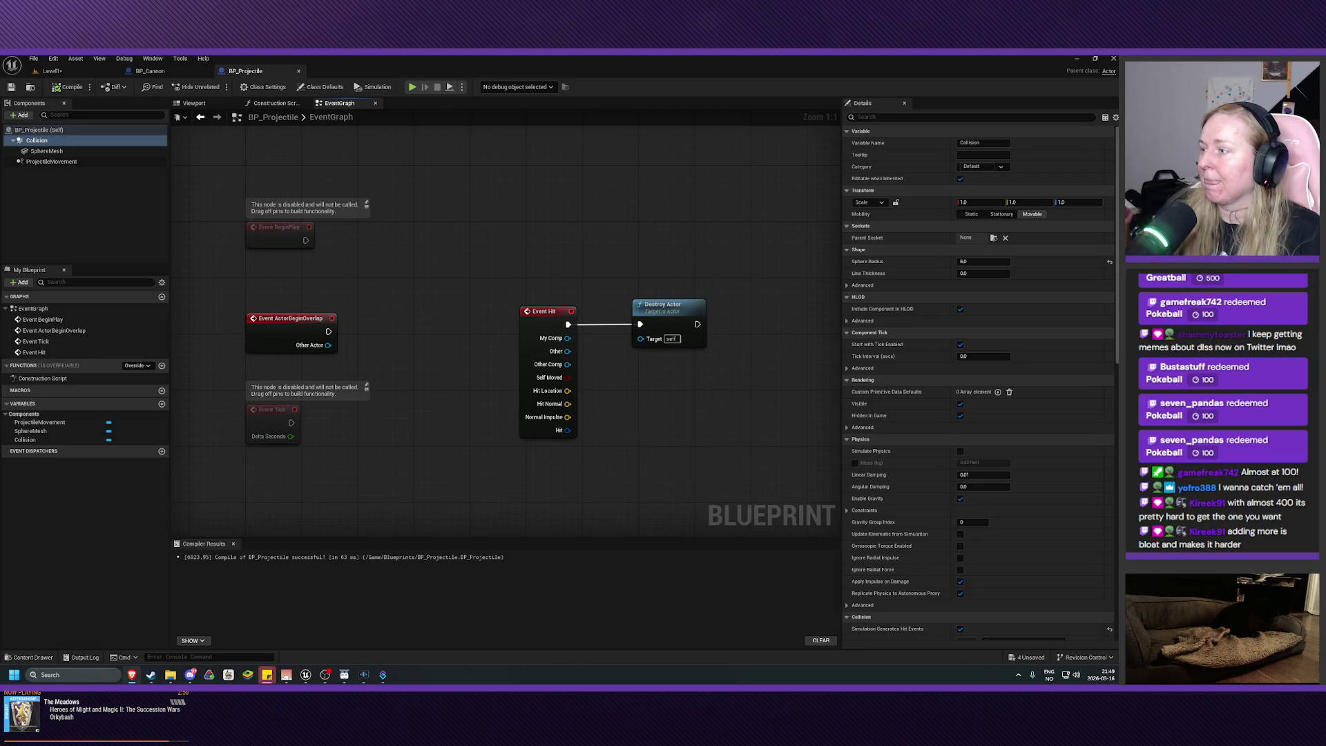
{"action": "key", "text": "alt+Tab"}
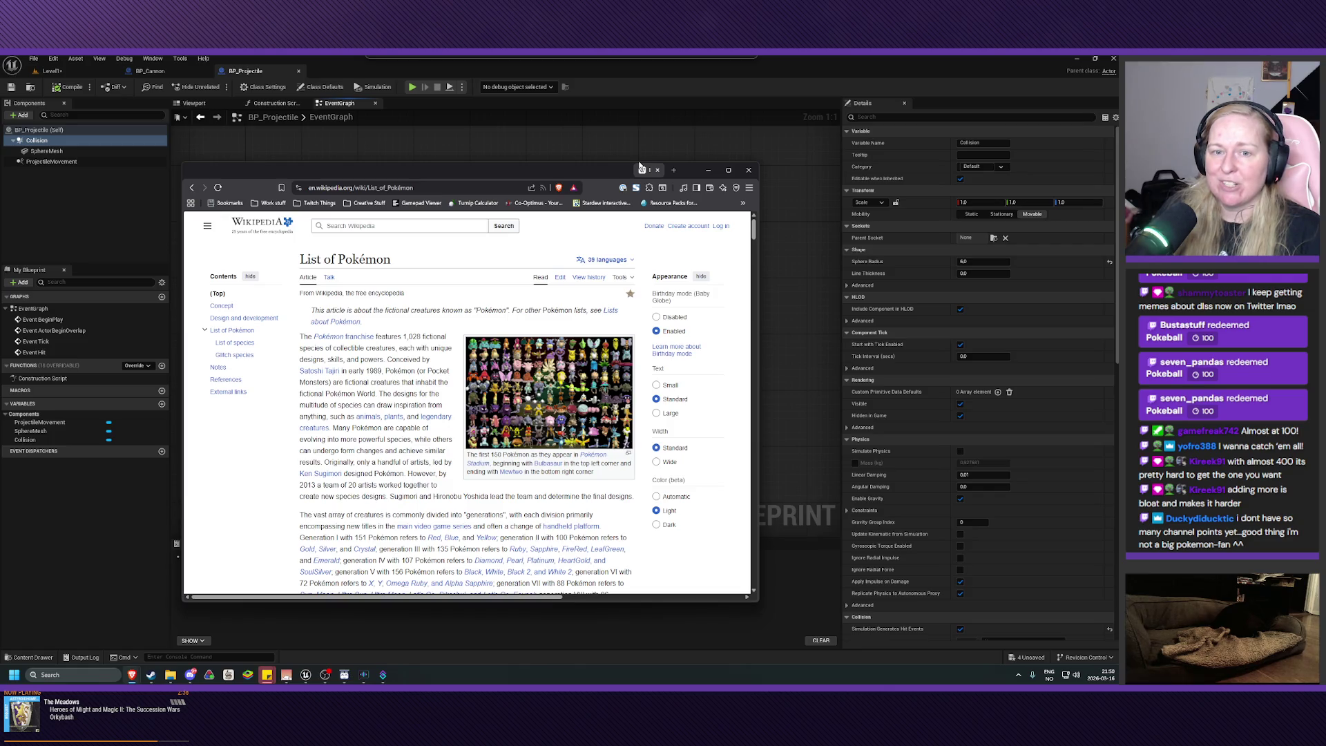
- Close the browser window and pan BP_Projectile's graph back into view
{"action": "left_click_drag", "start_coordinate": [641, 168], "coordinate": [630, 154]}
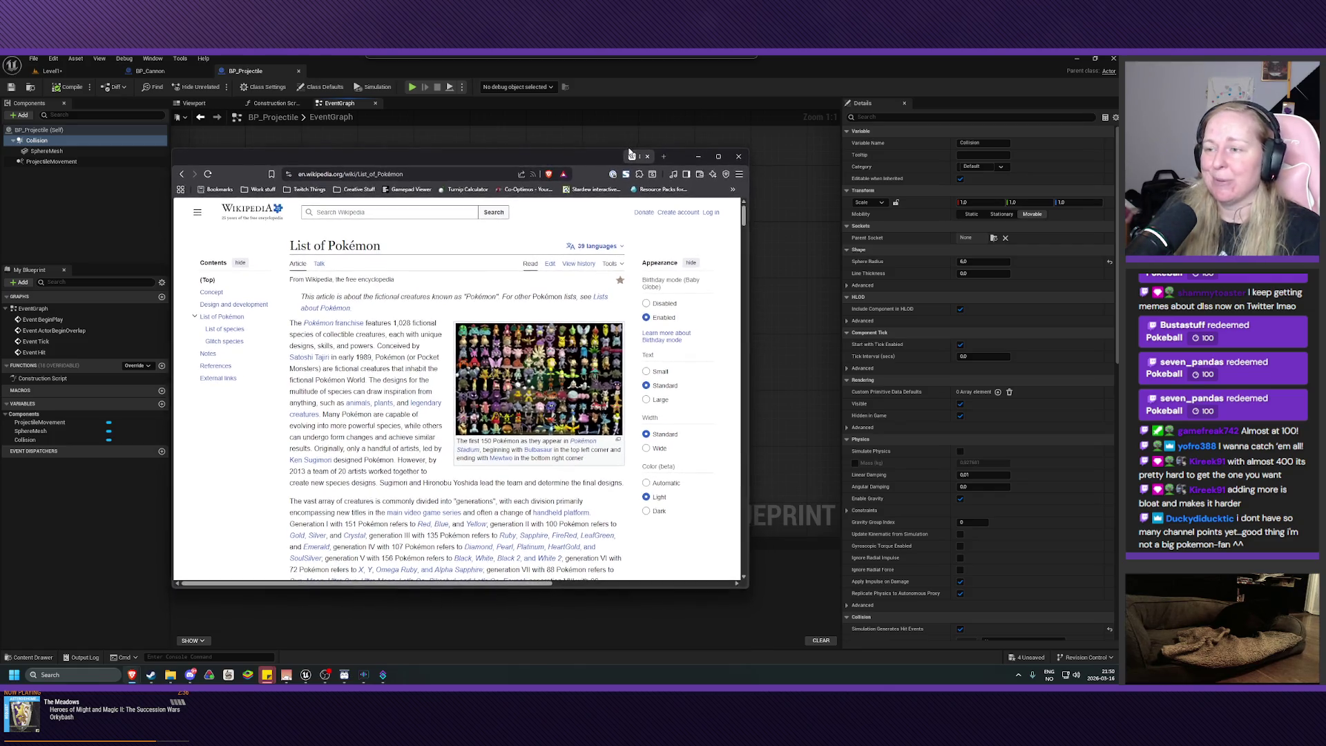
{"action": "left_click", "coordinate": [739, 158]}
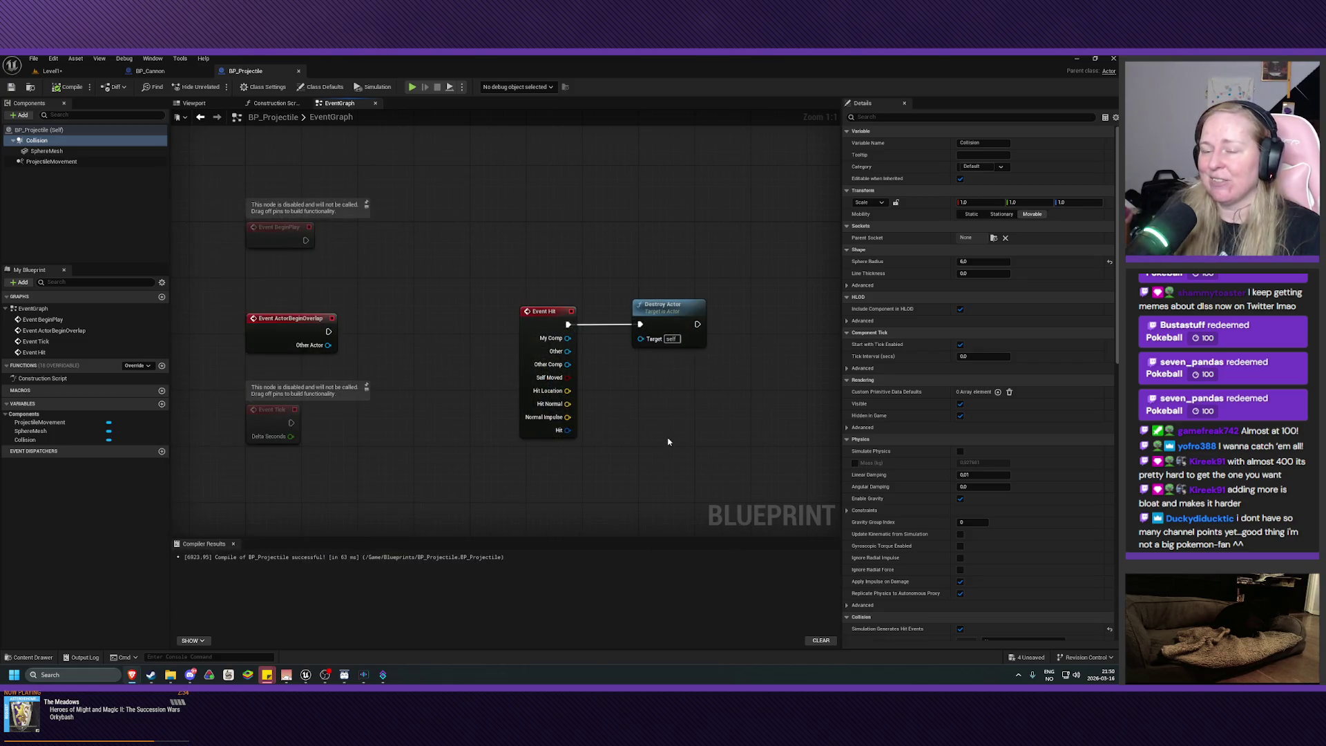
{"action": "mouse_move", "coordinate": [668, 442]}
{"action": "left_mouse_down"}
{"action": "mouse_move", "coordinate": [622, 423]}
{"action": "mouse_move", "coordinate": [565, 429]}
{"action": "left_mouse_up"}
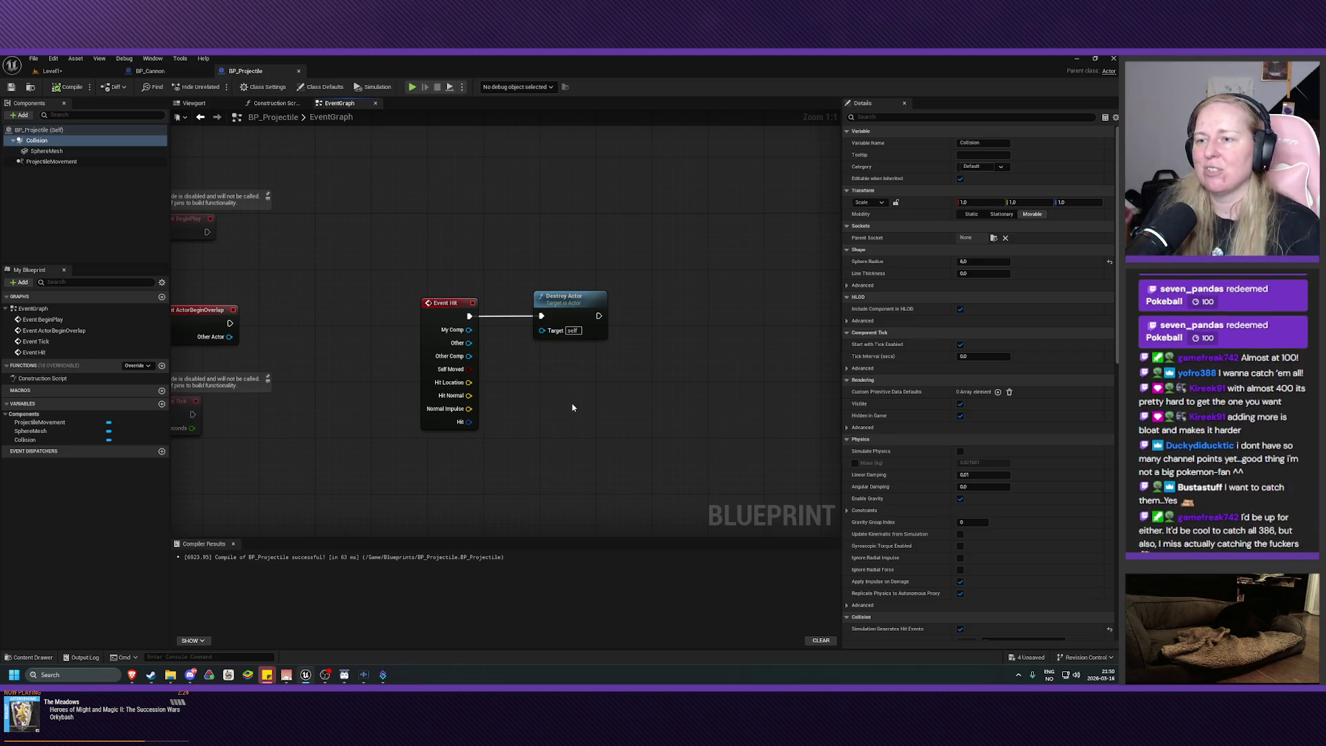
{"action": "left_click_drag", "start_coordinate": [572, 404], "coordinate": [584, 413]}
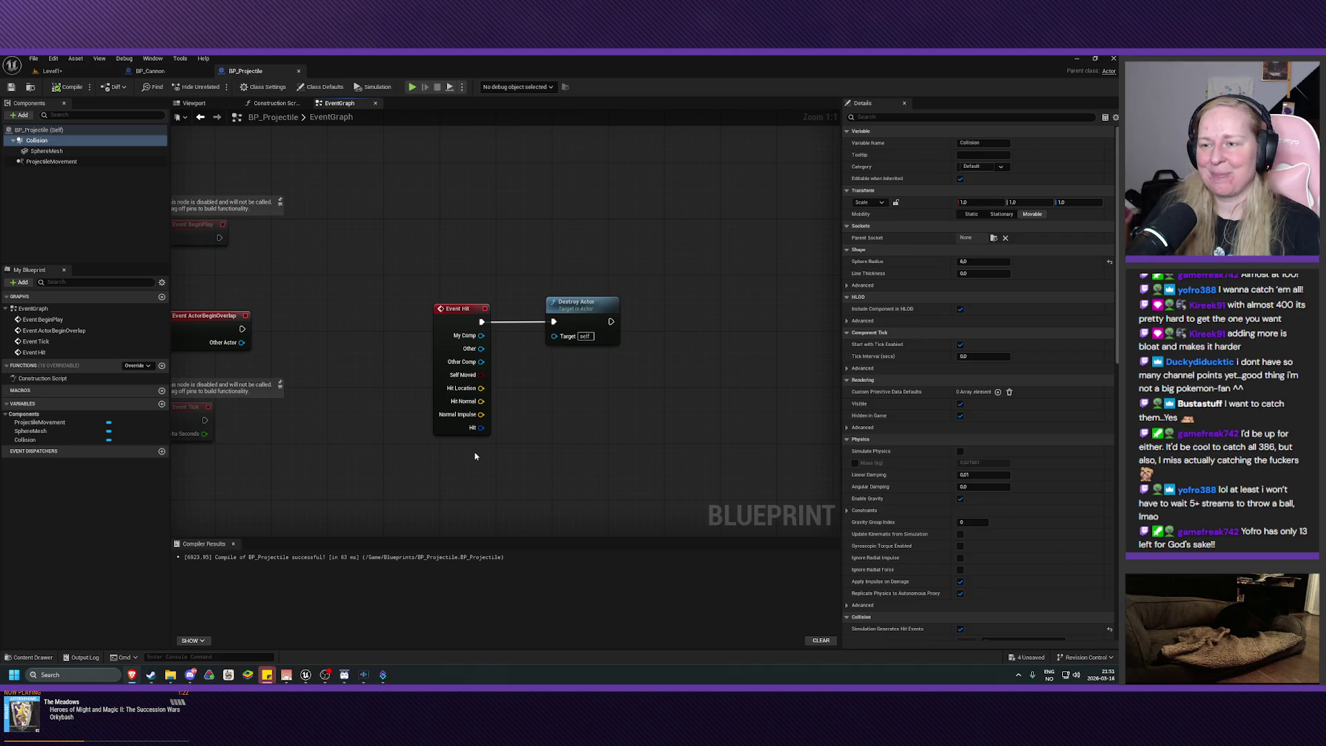
- Drag Destroy Actor to the right and Event Hit to the left to open a gap
{"action": "left_click_drag", "start_coordinate": [474, 455], "coordinate": [539, 498]}
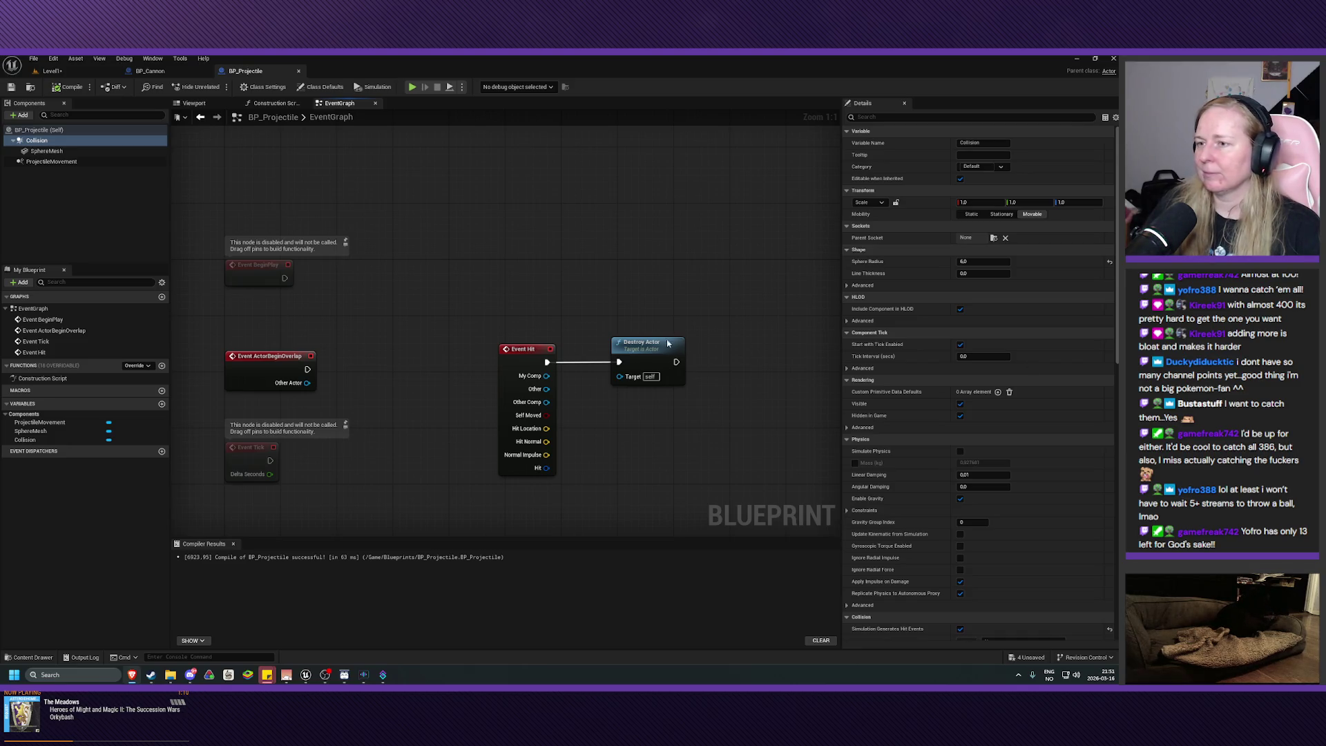
{"action": "left_click_drag", "start_coordinate": [636, 343], "coordinate": [748, 344]}
{"action": "left_click_drag", "start_coordinate": [537, 350], "coordinate": [497, 351]}
{"action": "left_click_drag", "start_coordinate": [669, 432], "coordinate": [598, 417]}
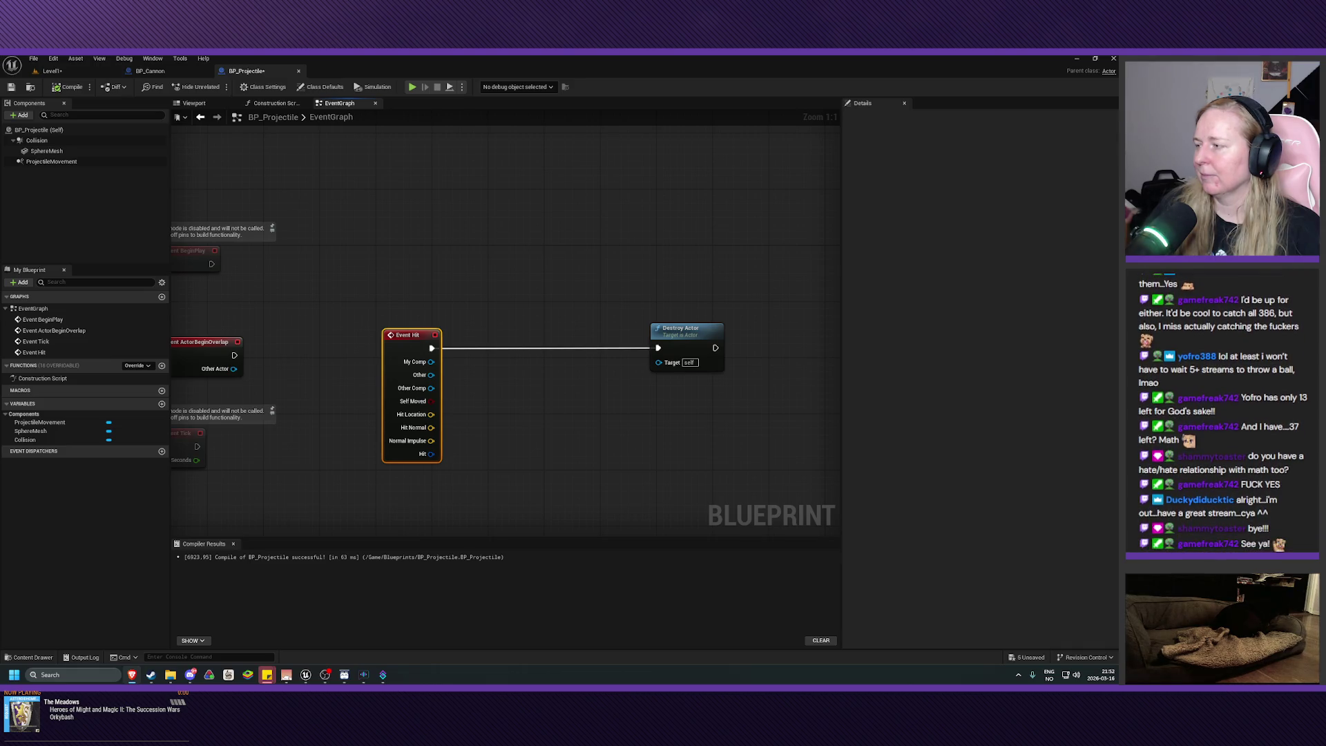
- Add an Apply Damage node and wire Event Hit → Apply Damage → Destroy Actor
{"action": "right_click", "coordinate": [514, 385]}
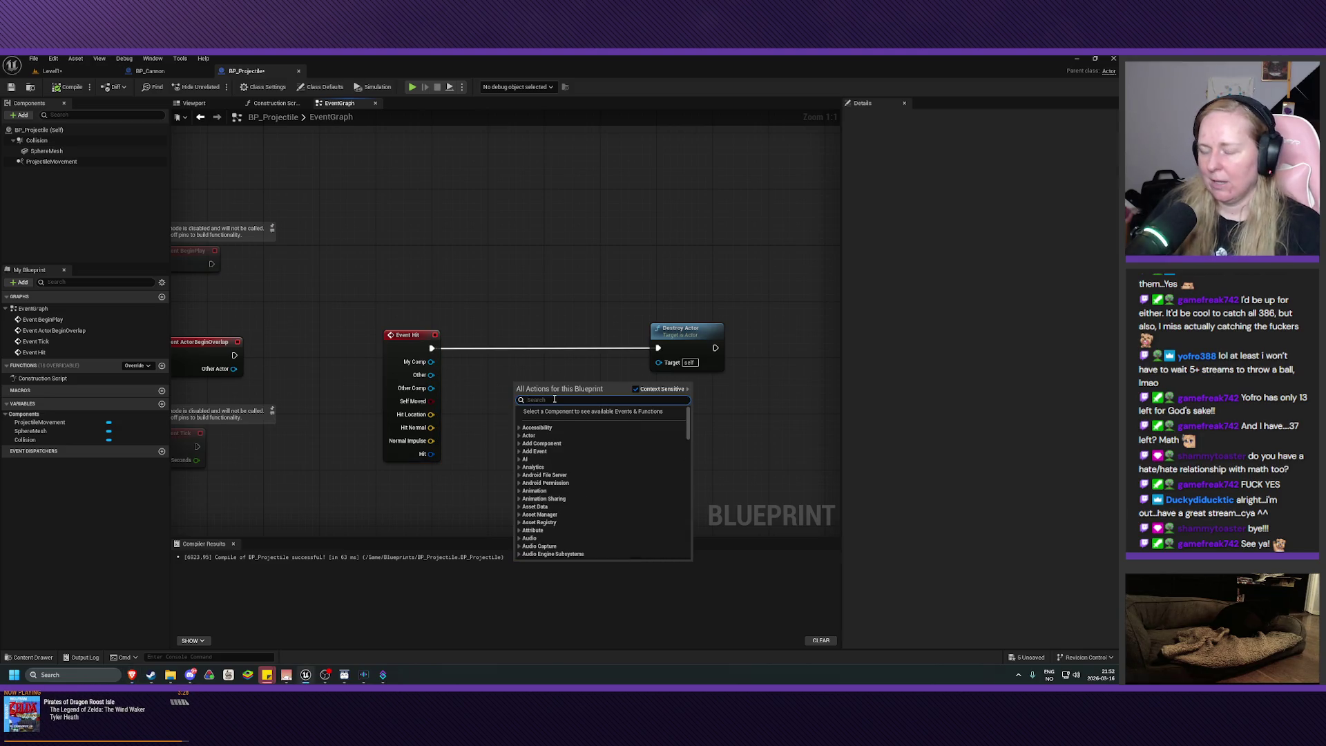
{"action": "type", "text": "apply dam"}
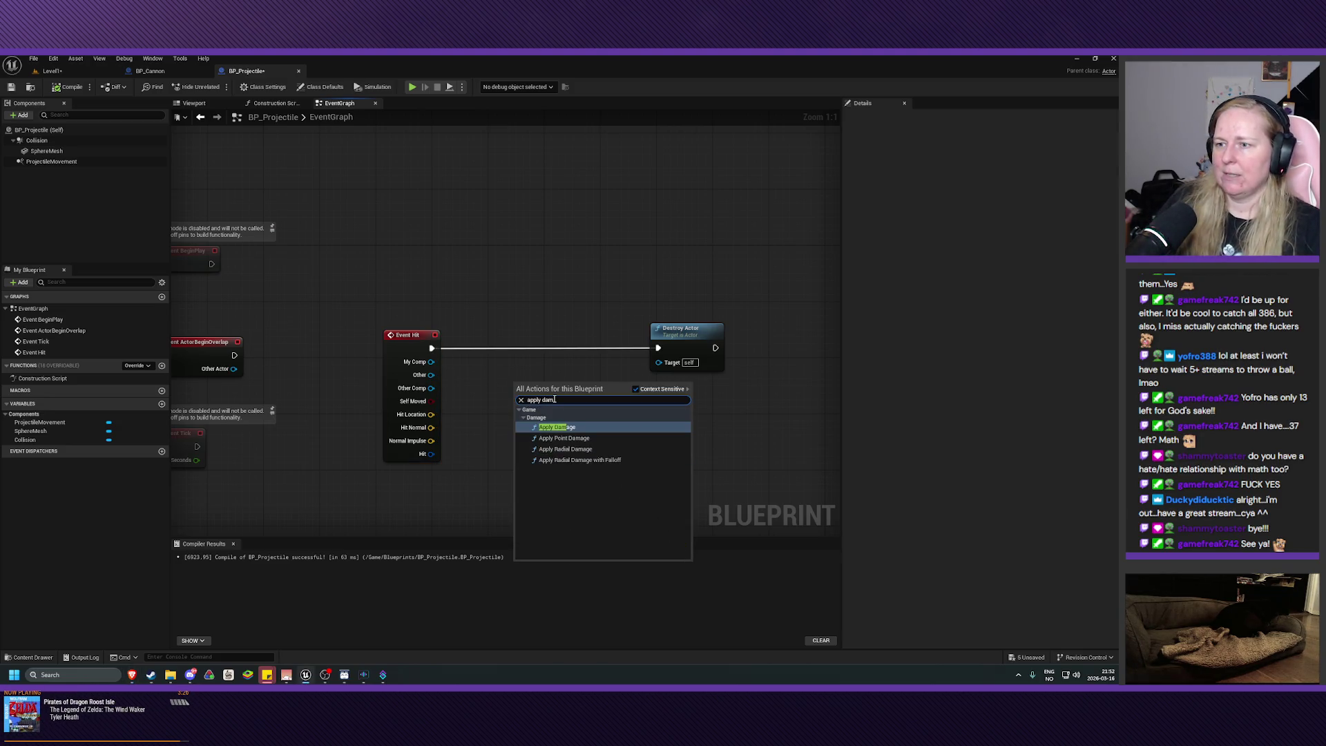
{"action": "left_click", "coordinate": [573, 427]}
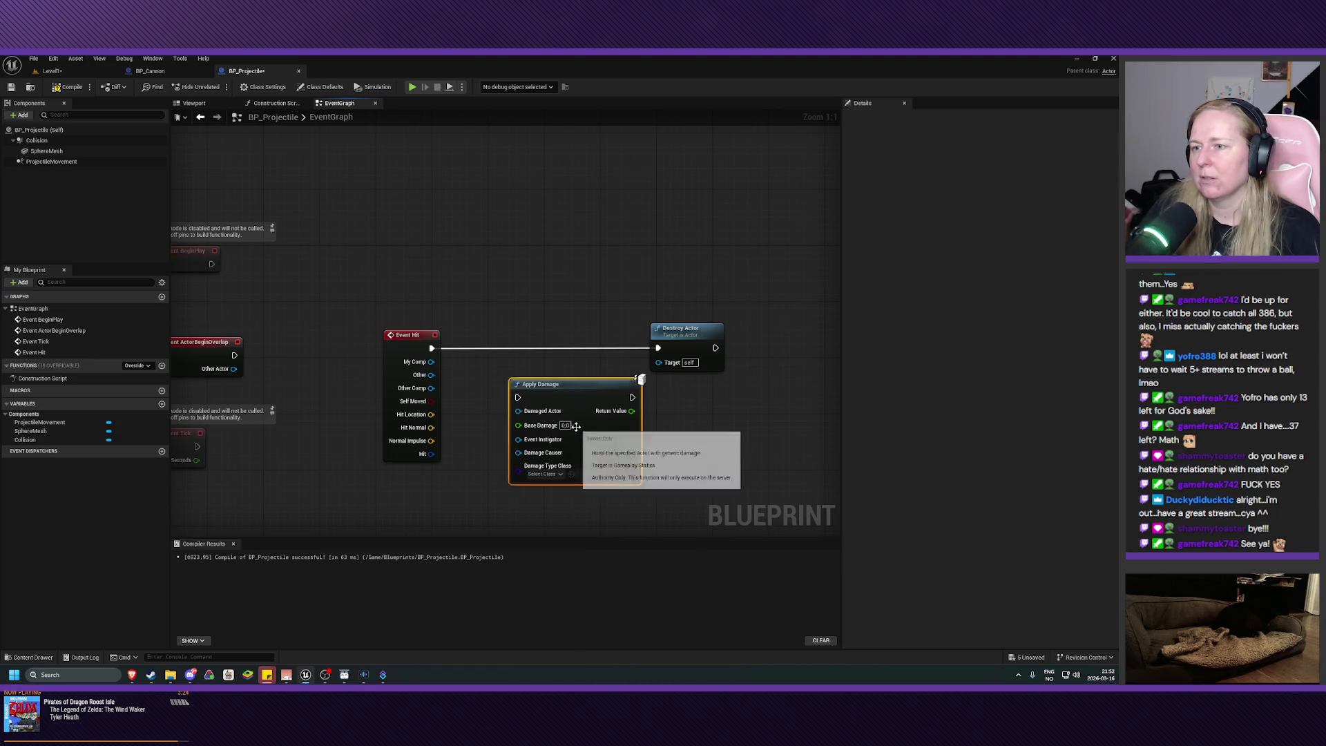
{"action": "left_click_drag", "start_coordinate": [555, 384], "coordinate": [537, 337]}
{"action": "mouse_move", "coordinate": [431, 347]}
{"action": "left_mouse_down"}
{"action": "mouse_move", "coordinate": [549, 359]}
{"action": "mouse_move", "coordinate": [490, 349]}
{"action": "left_mouse_up"}
{"action": "mouse_move", "coordinate": [603, 353]}
{"action": "left_mouse_down"}
{"action": "mouse_move", "coordinate": [666, 362]}
{"action": "mouse_move", "coordinate": [658, 348]}
{"action": "left_mouse_up"}
{"action": "left_click_drag", "start_coordinate": [546, 341], "coordinate": [539, 342]}
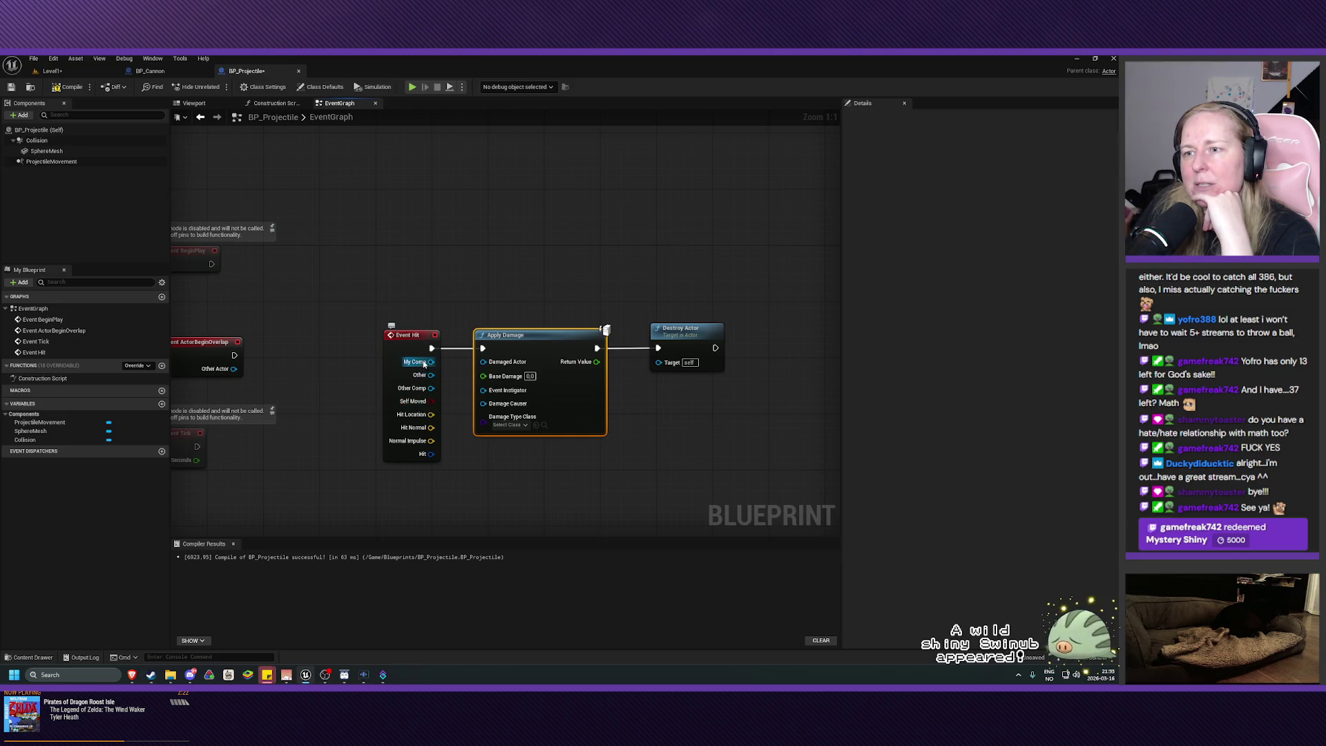
- Try dragging Event Hit's My Comp pin toward Apply Damage, dismissing the suggestion lists
{"action": "mouse_move", "coordinate": [431, 361]}
{"action": "left_mouse_down"}
{"action": "mouse_move", "coordinate": [484, 394]}
{"action": "mouse_move", "coordinate": [480, 420]}
{"action": "left_mouse_up"}
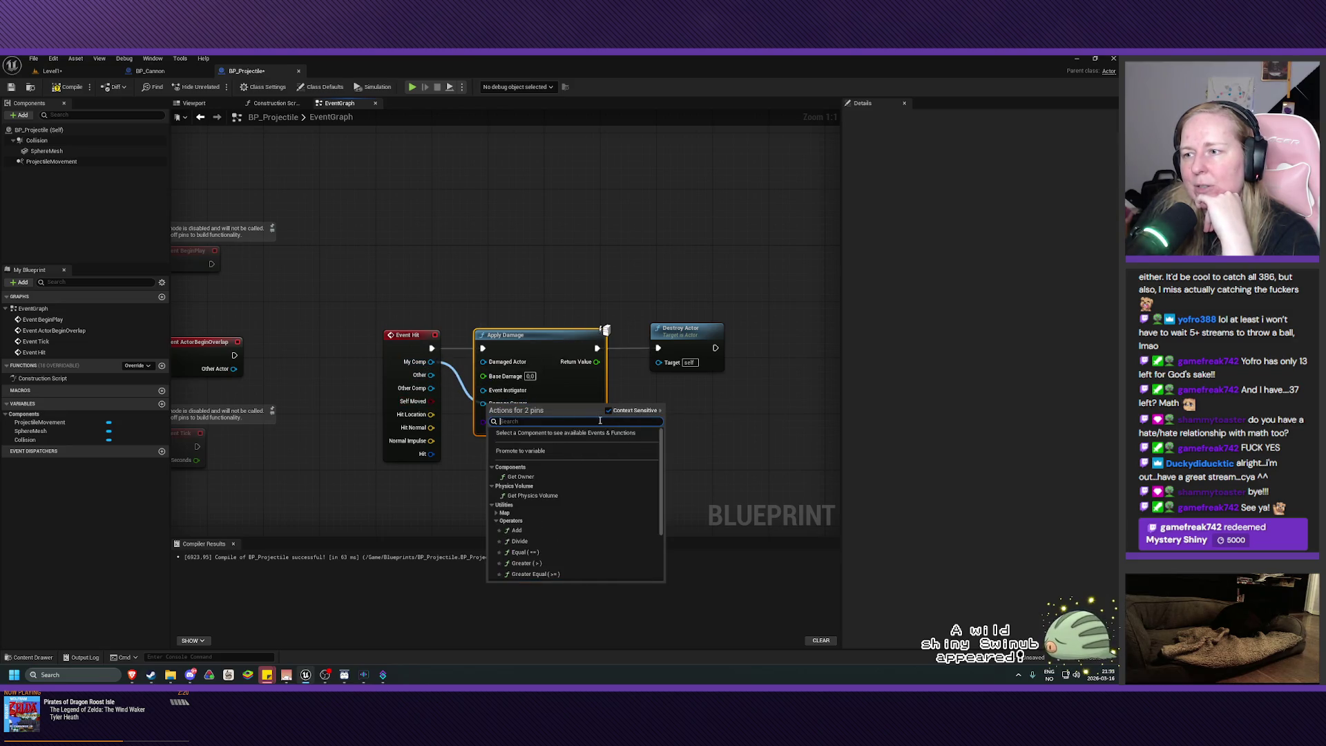
{"action": "left_click", "coordinate": [738, 438]}
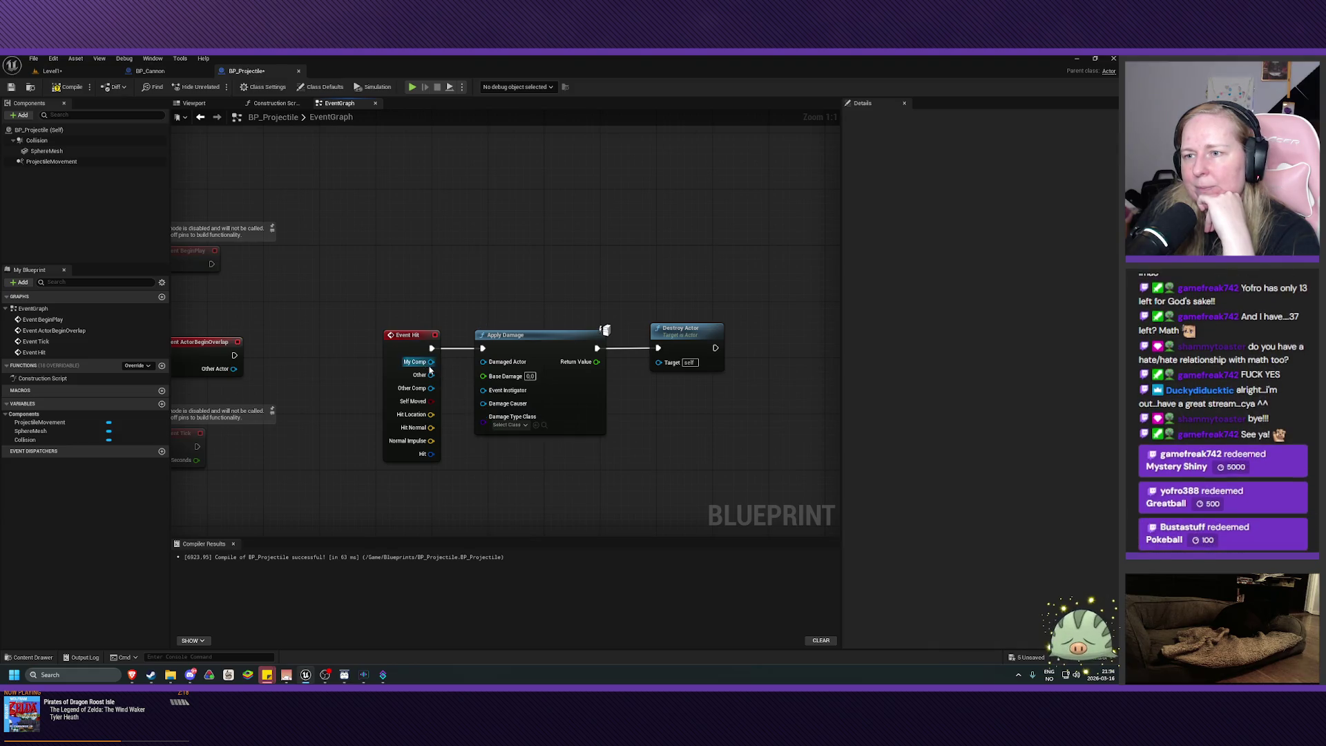
{"action": "left_click_drag", "start_coordinate": [431, 361], "coordinate": [480, 409]}
{"action": "left_click", "coordinate": [751, 450]}
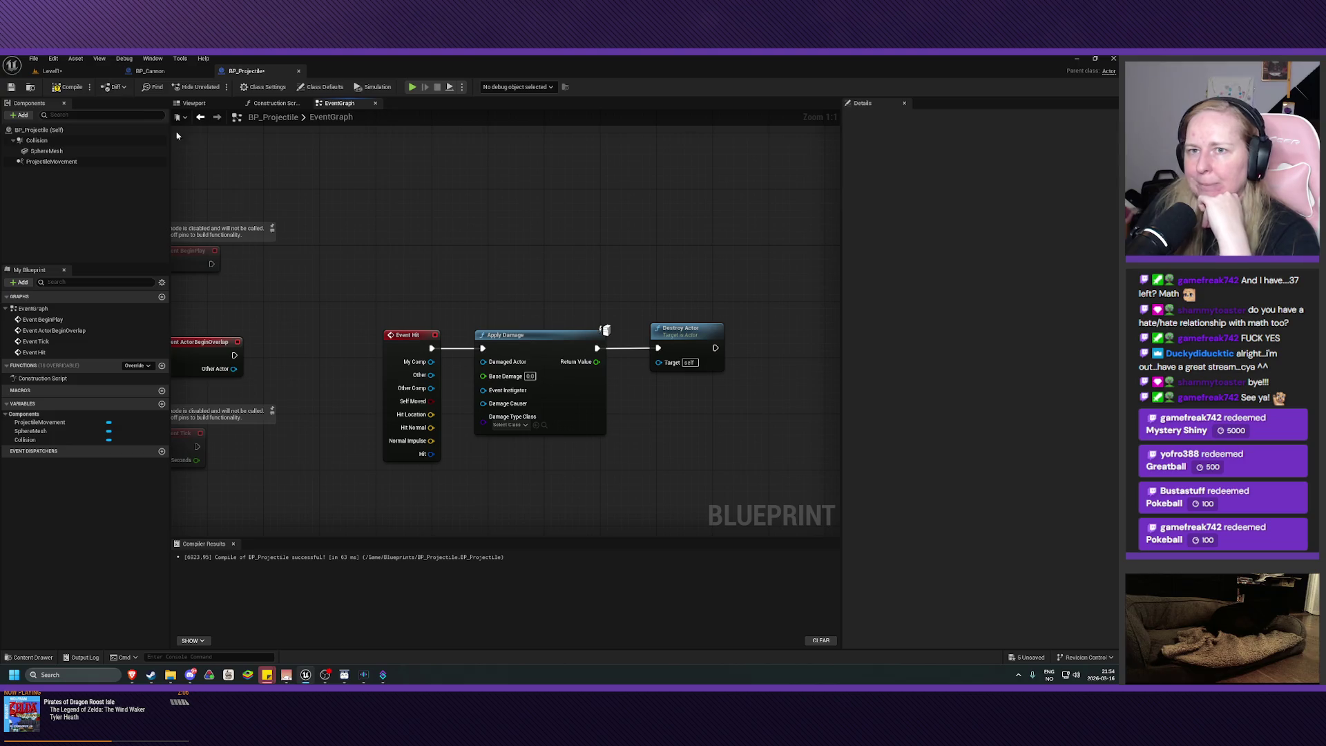
{"action": "left_click", "coordinate": [52, 70]}
- Open BP_Tank and place an Event AnyDamage node near the BeginPlay and input nodes
{"action": "double_click", "coordinate": [357, 528]}
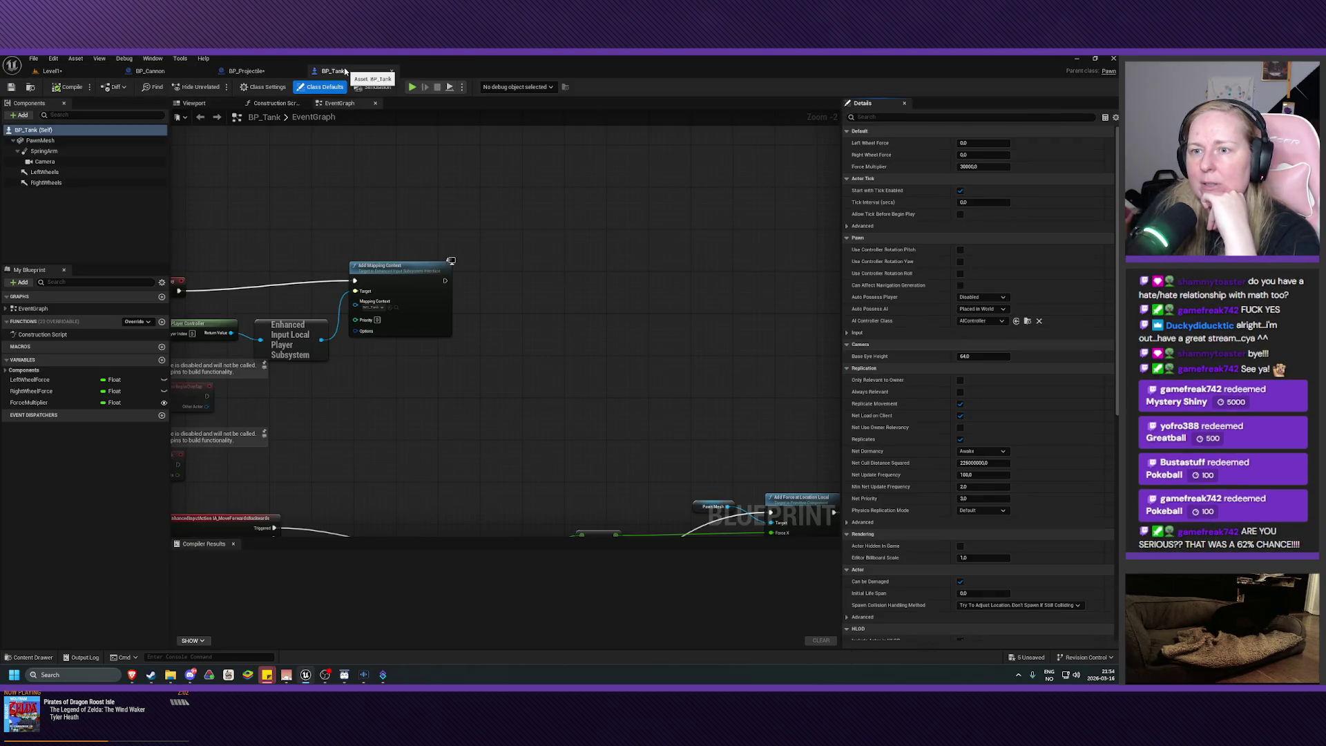
{"action": "mouse_move", "coordinate": [394, 431]}
{"action": "left_mouse_down"}
{"action": "mouse_move", "coordinate": [562, 388]}
{"action": "mouse_move", "coordinate": [656, 406]}
{"action": "mouse_move", "coordinate": [624, 370]}
{"action": "mouse_move", "coordinate": [574, 465]}
{"action": "mouse_move", "coordinate": [482, 323]}
{"action": "left_mouse_up"}
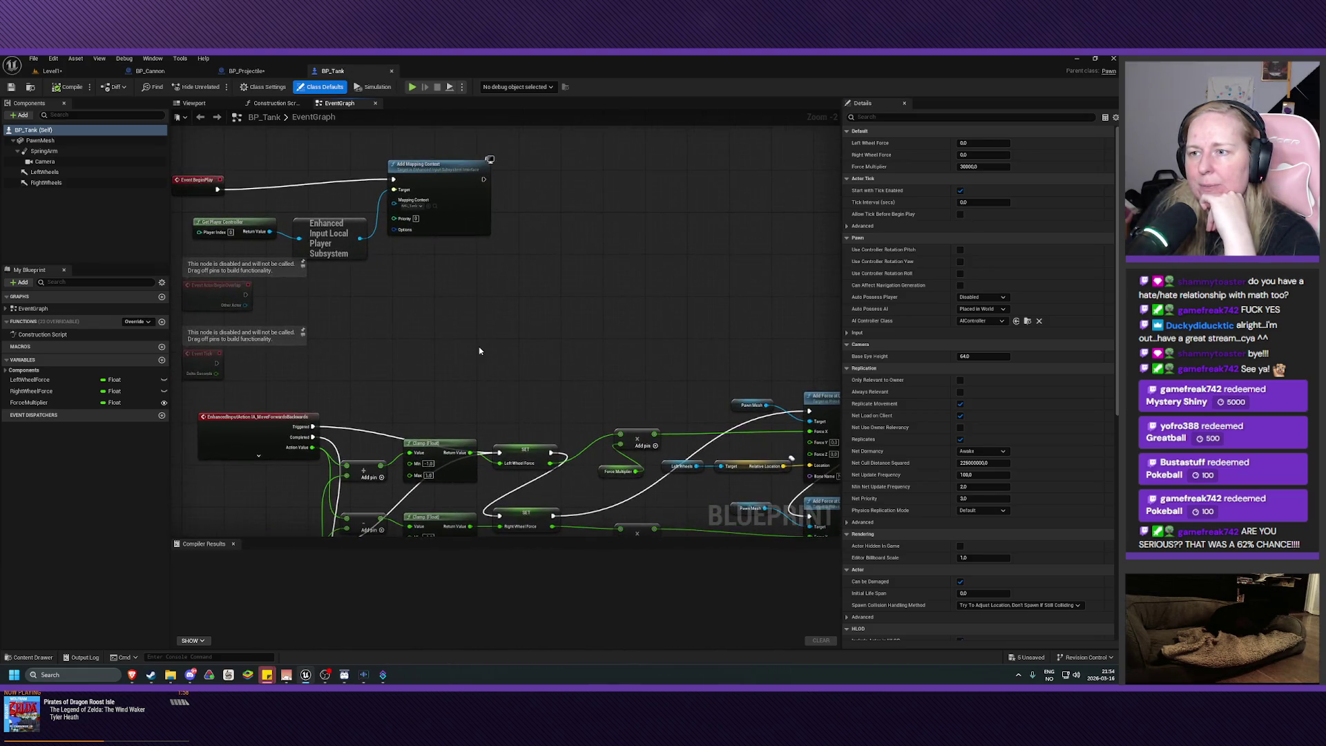
{"action": "right_click", "coordinate": [479, 350]}
{"action": "type", "text": "event any da"}
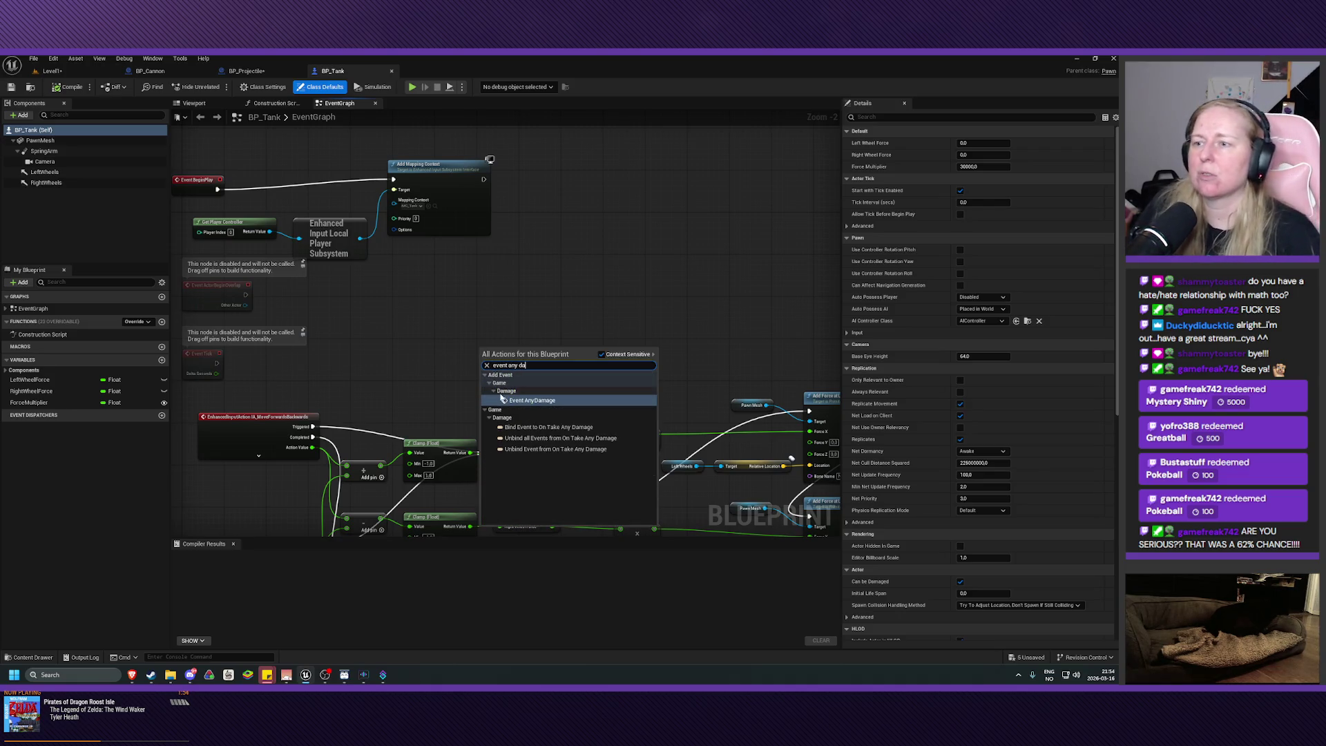
{"action": "left_click", "coordinate": [532, 400]}
{"action": "left_click_drag", "start_coordinate": [501, 347], "coordinate": [461, 314]}
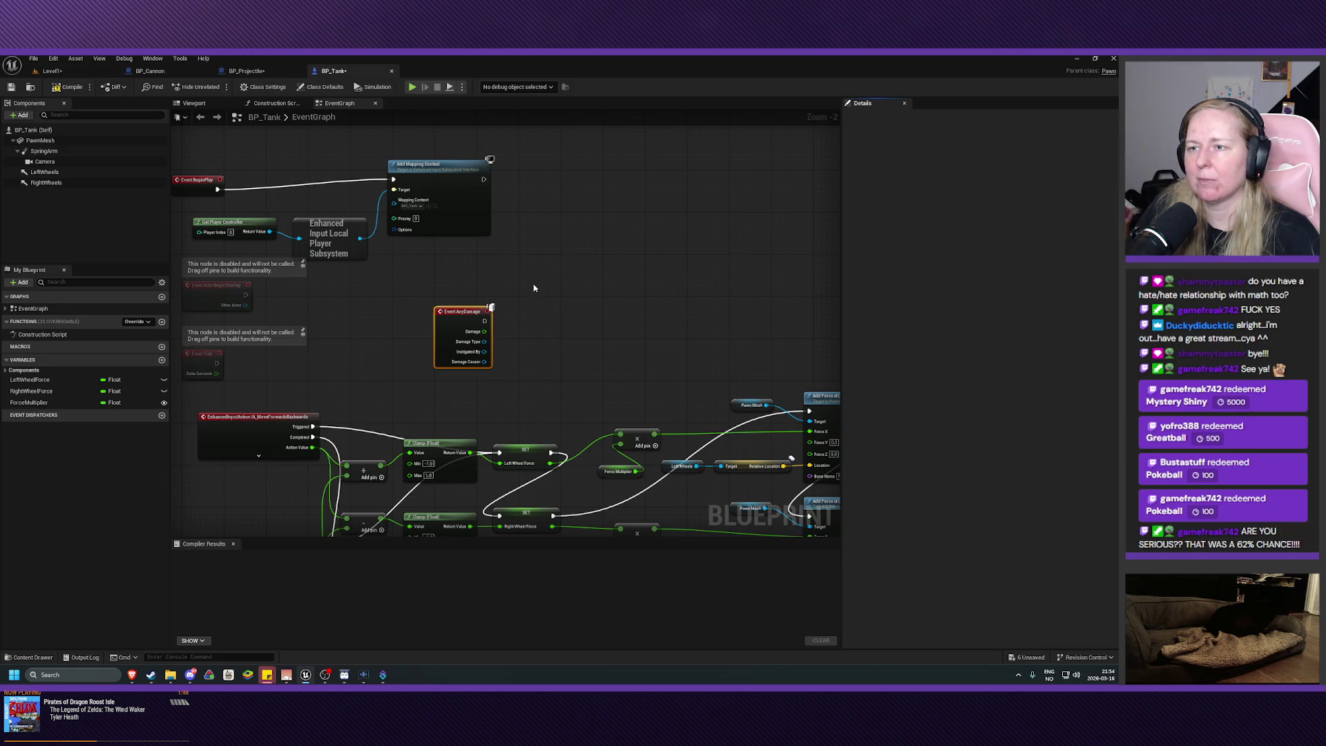
{"action": "left_click", "coordinate": [553, 293]}
{"action": "left_click", "coordinate": [252, 72]}
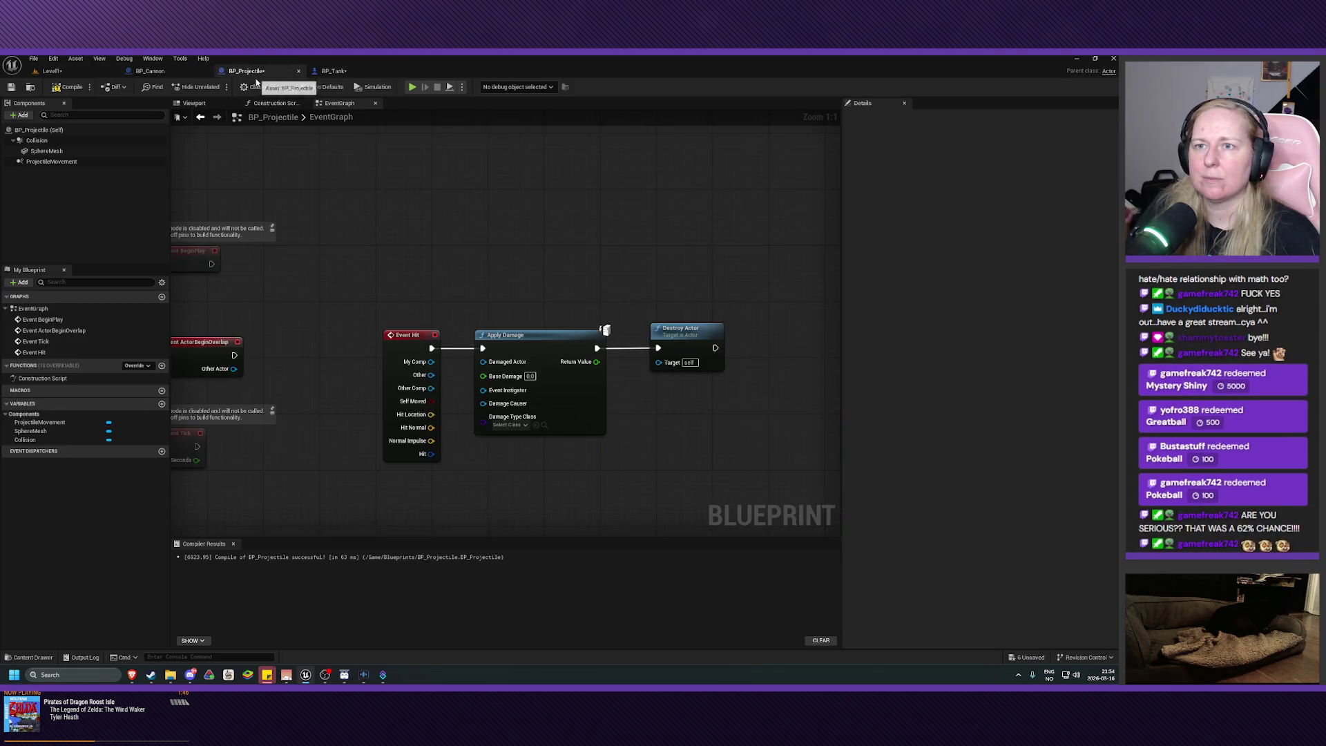
- Compile and save BP_Projectile, then wire Event Hit's Other pin to Apply Damage's Damaged Actor
{"action": "left_click", "coordinate": [69, 87]}
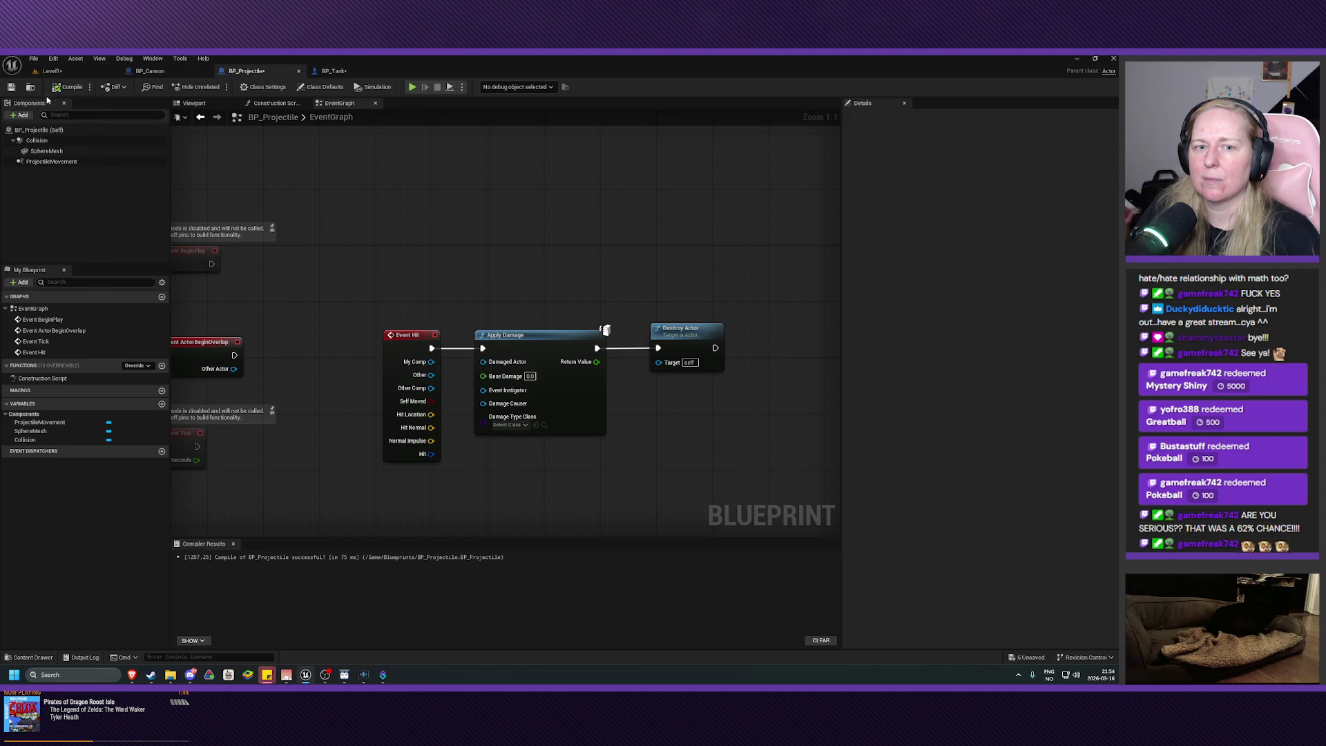
{"action": "left_click", "coordinate": [12, 88]}
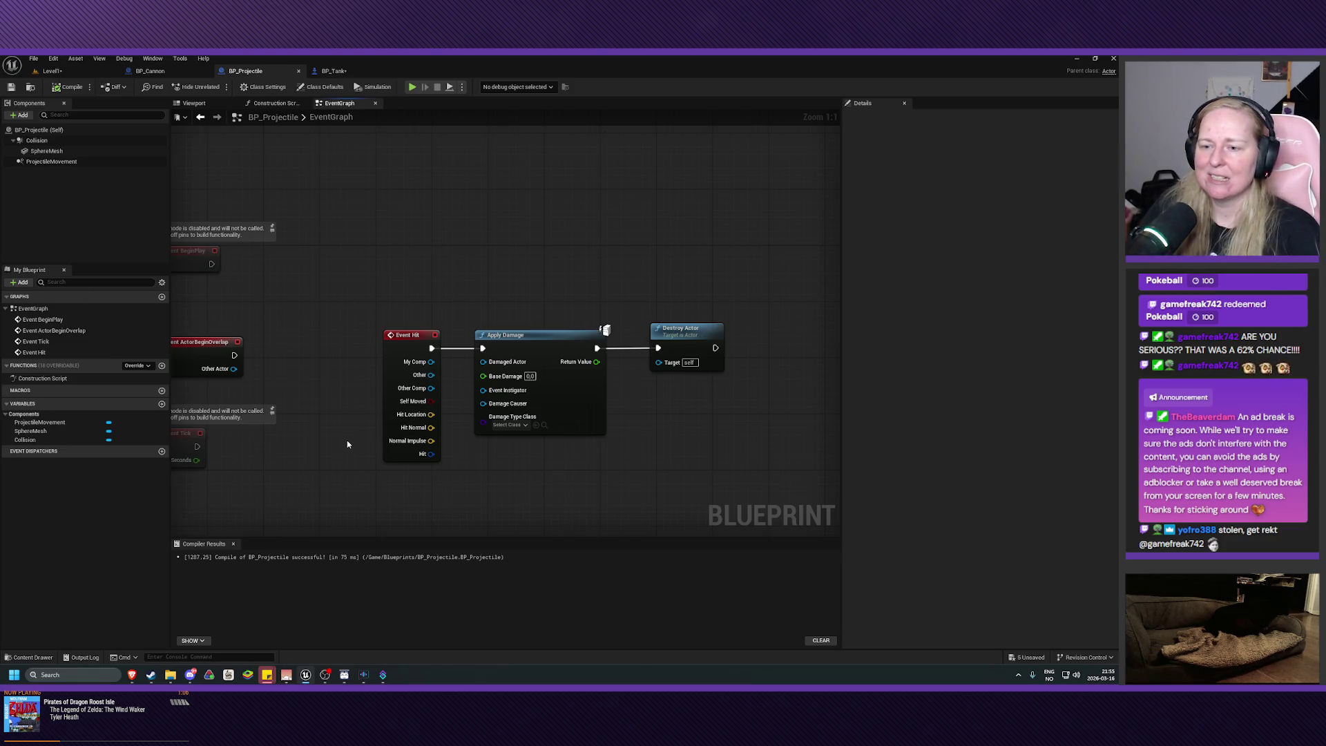
{"action": "left_click_drag", "start_coordinate": [346, 441], "coordinate": [361, 402]}
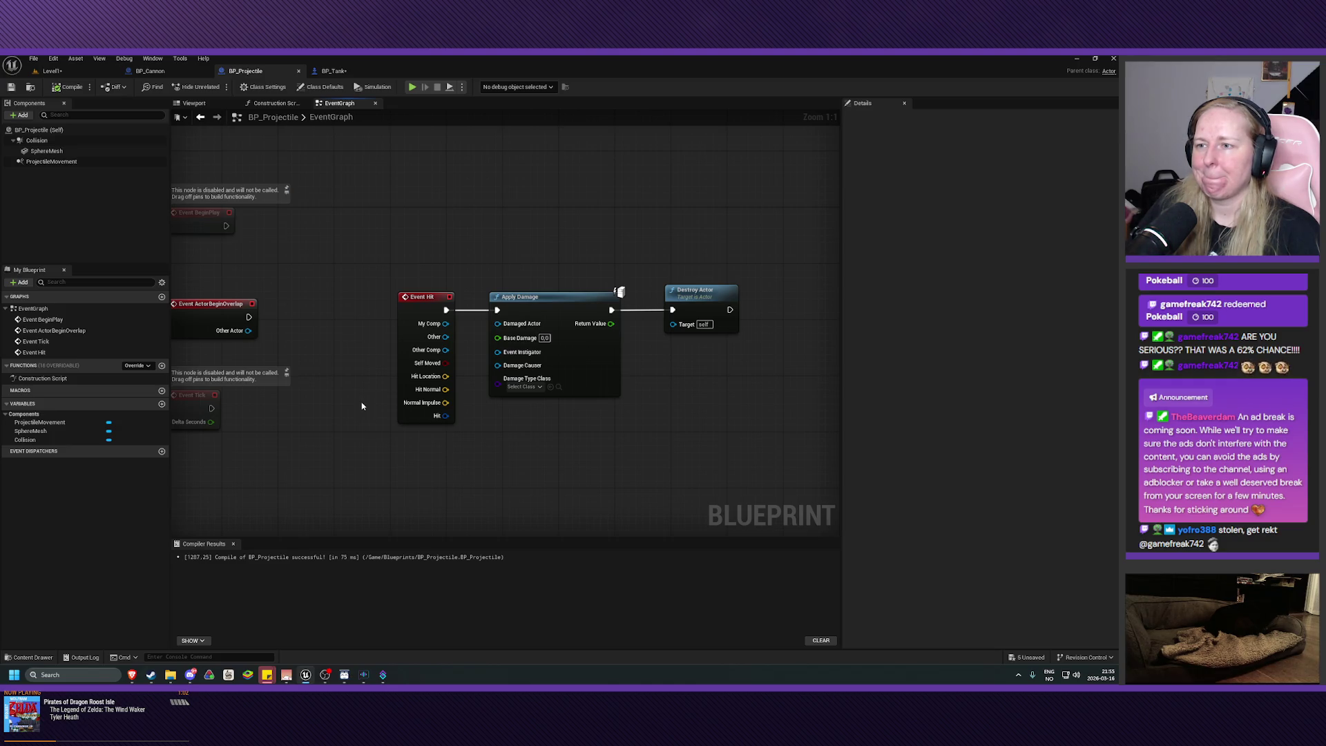
{"action": "left_click_drag", "start_coordinate": [362, 392], "coordinate": [371, 397]}
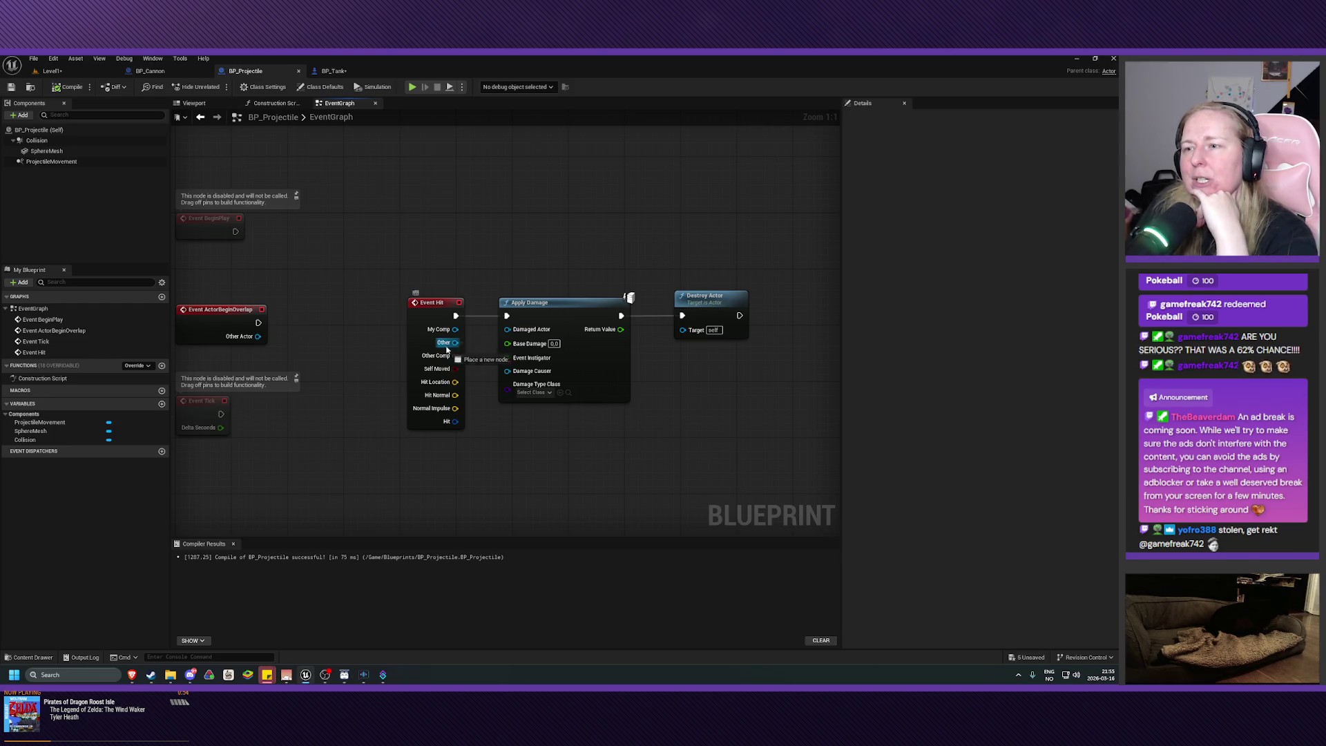
{"action": "left_click_drag", "start_coordinate": [444, 343], "coordinate": [507, 329]}
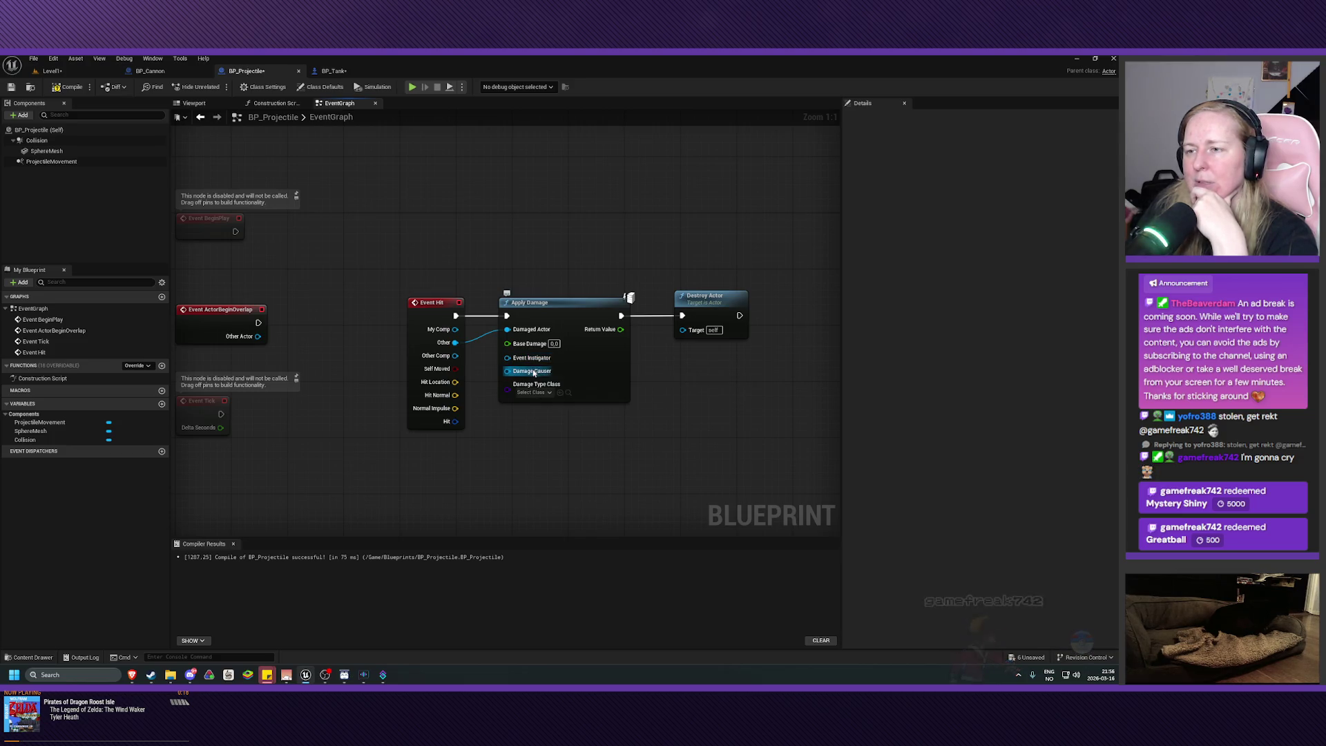
{"action": "left_click", "coordinate": [533, 393]}
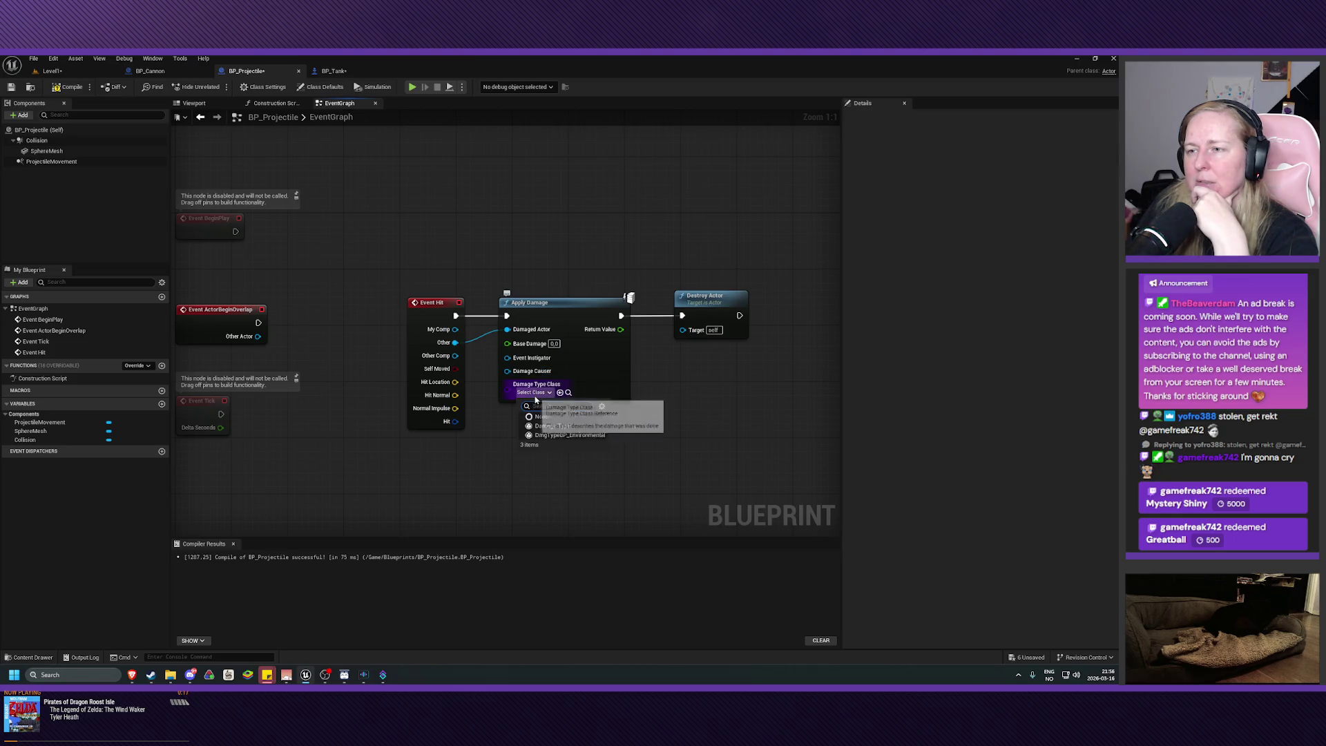
{"action": "left_click", "coordinate": [607, 393]}
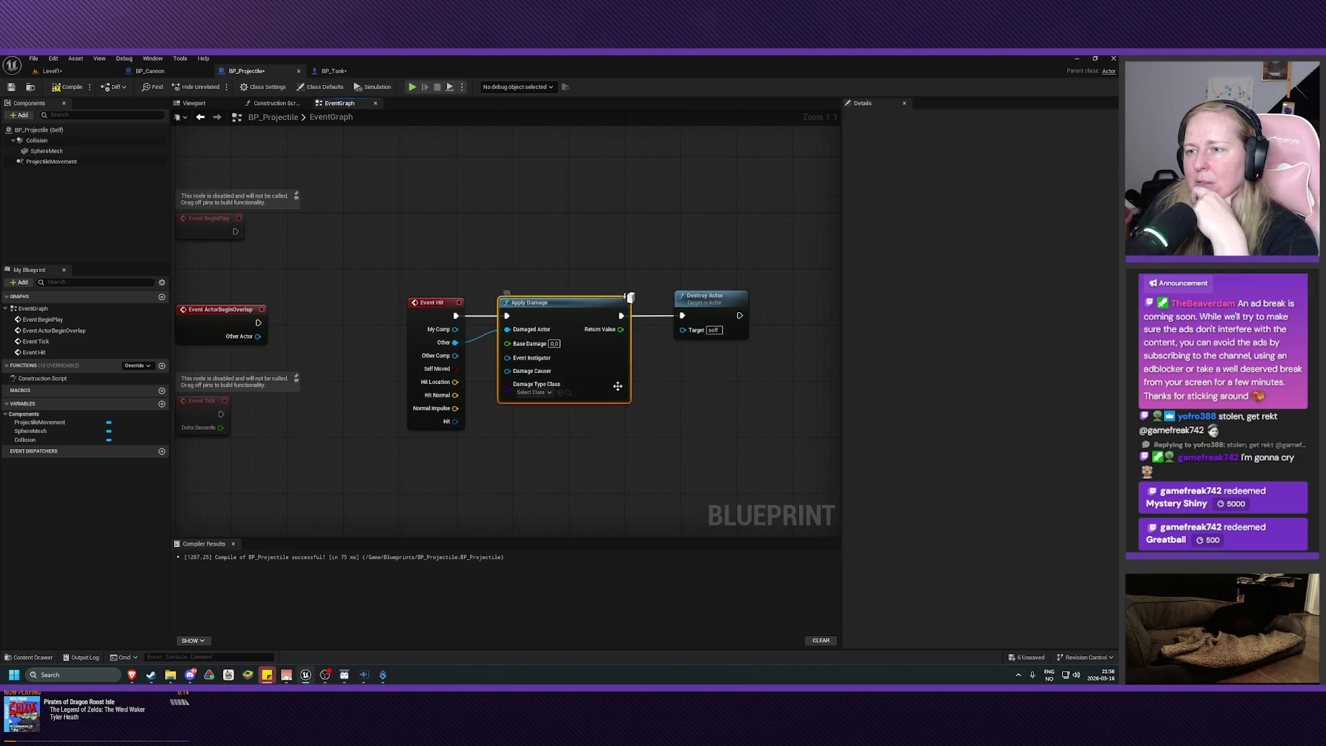
{"action": "left_click", "coordinate": [549, 393]}
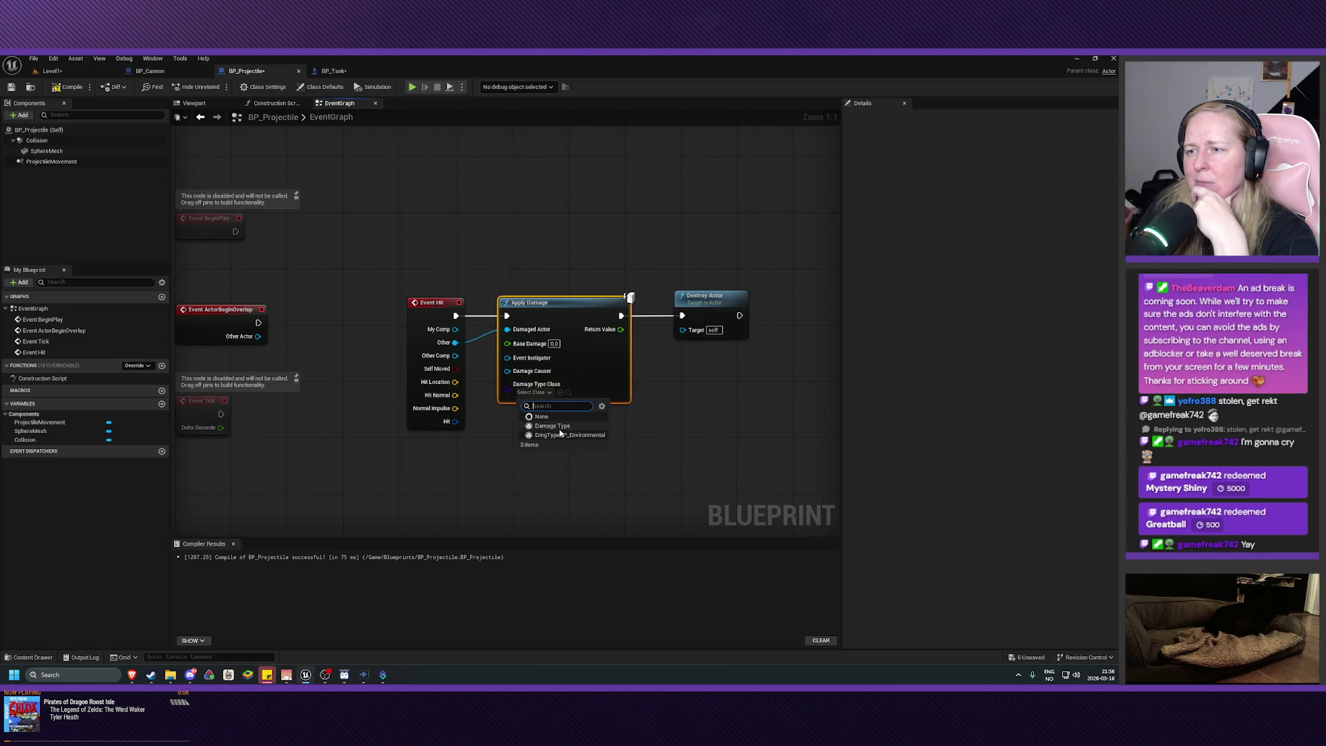
{"action": "left_click", "coordinate": [599, 376]}
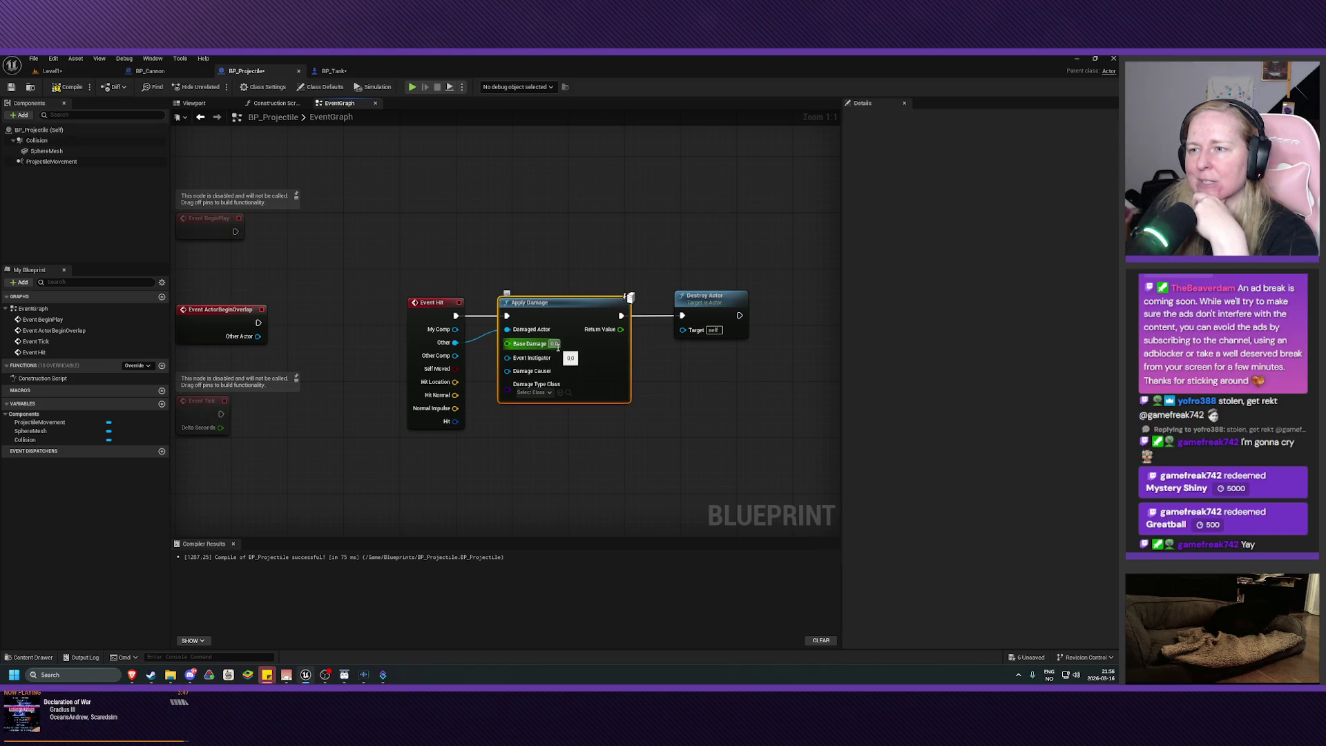
- Create a new instance-editable float variable named Damage
{"action": "left_click", "coordinate": [161, 405]}
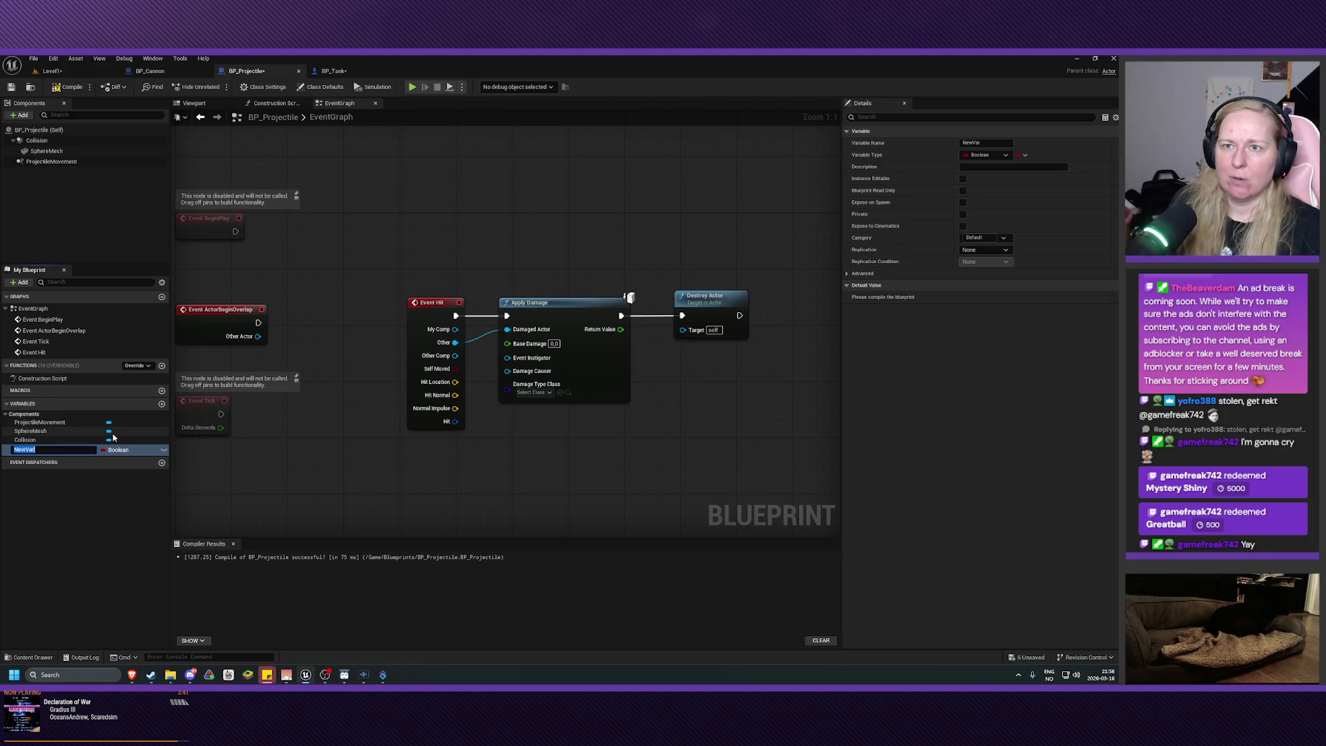
{"action": "type", "text": "Damage"}
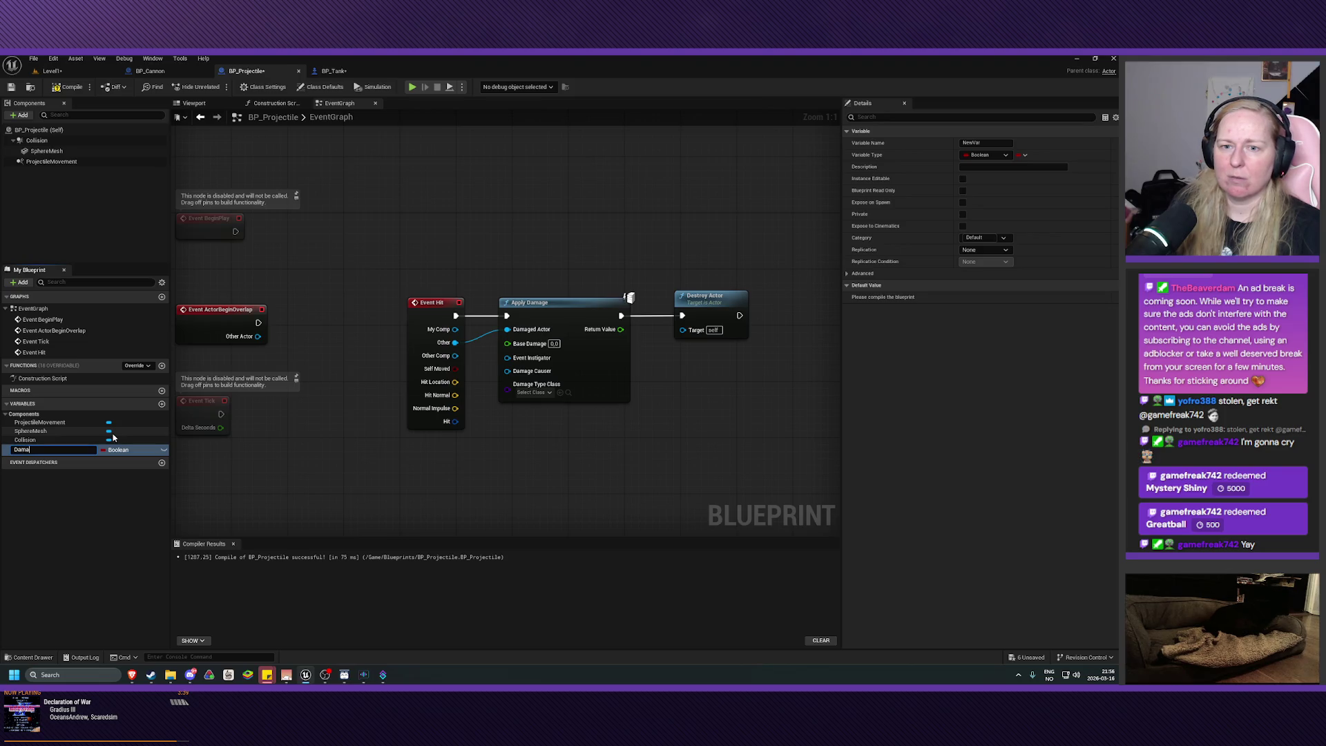
{"action": "key", "text": "Return"}
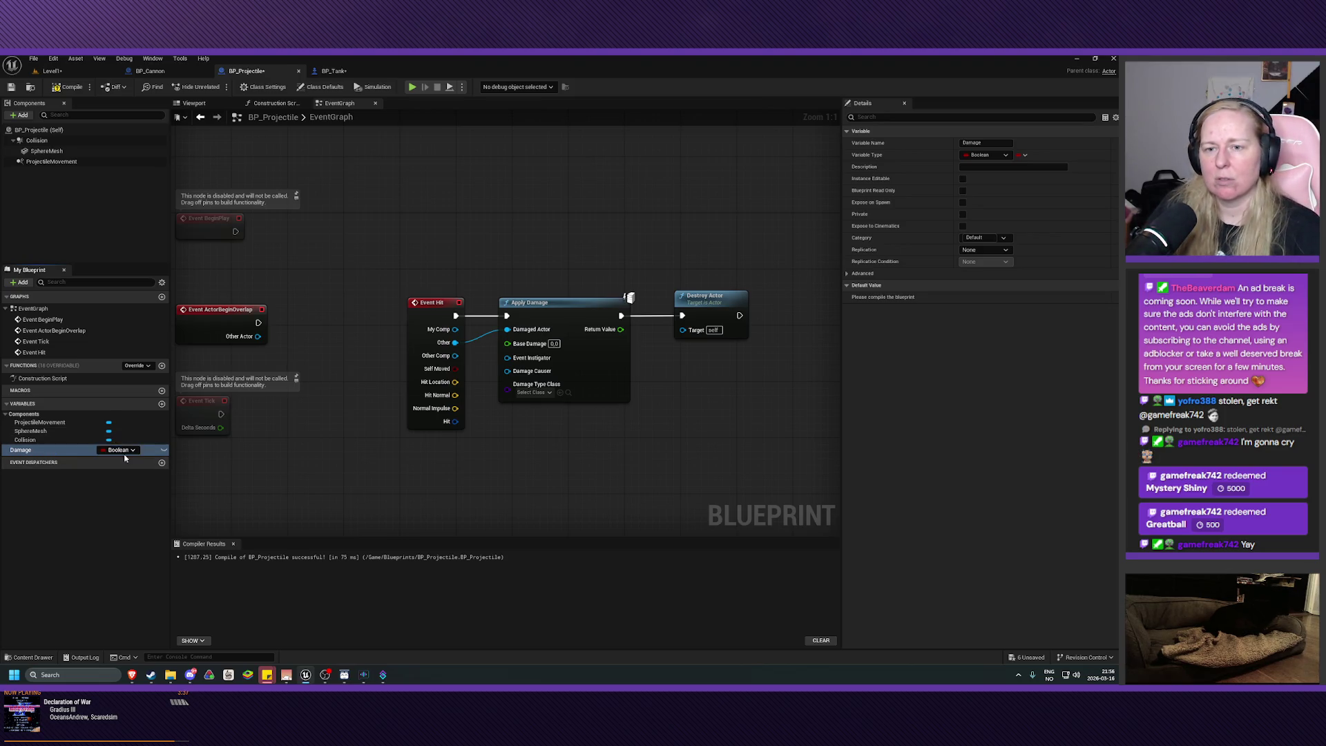
{"action": "left_click", "coordinate": [113, 449]}
{"action": "left_click", "coordinate": [121, 509]}
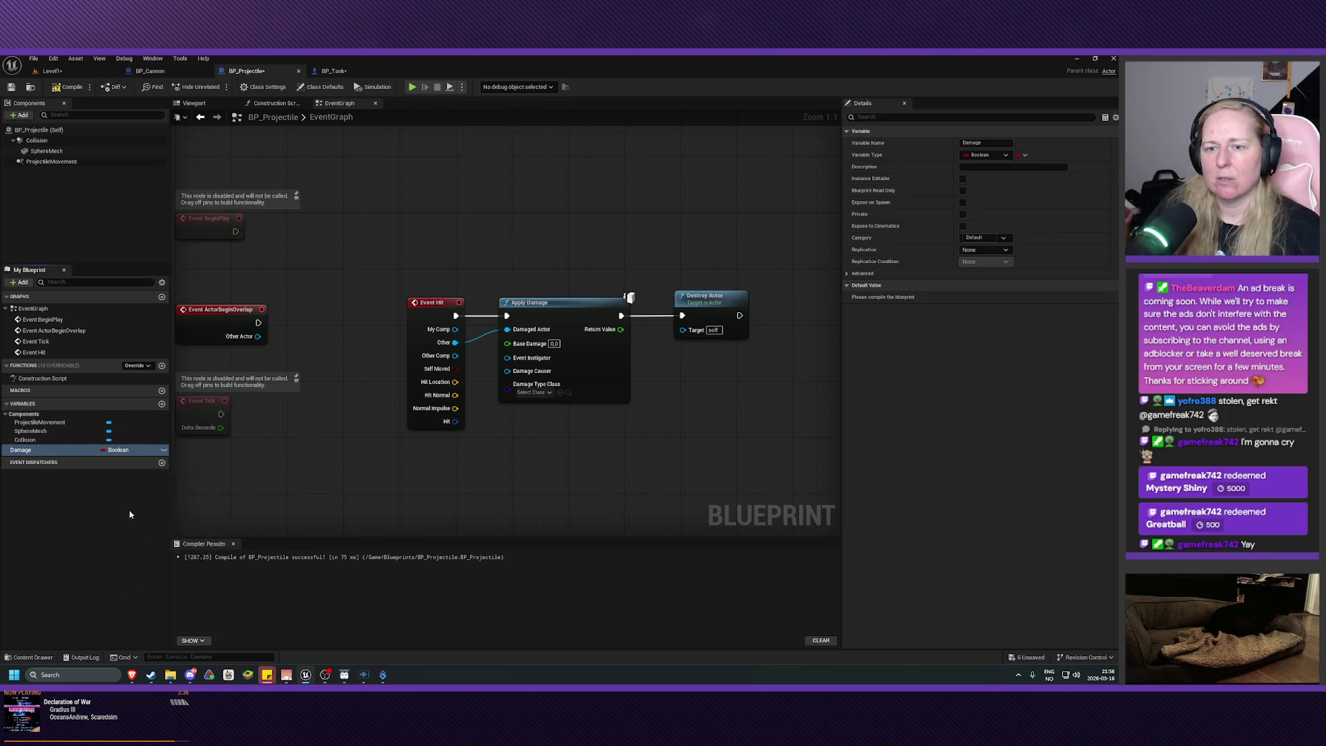
{"action": "left_click", "coordinate": [165, 452]}
- Feed a Damage getter into Apply Damage's Base Damage, then compile and save
{"action": "mouse_move", "coordinate": [138, 450]}
{"action": "left_mouse_down"}
{"action": "mouse_move", "coordinate": [476, 471]}
{"action": "mouse_move", "coordinate": [492, 456]}
{"action": "mouse_move", "coordinate": [508, 343]}
{"action": "left_mouse_up"}
{"action": "left_click", "coordinate": [455, 492]}
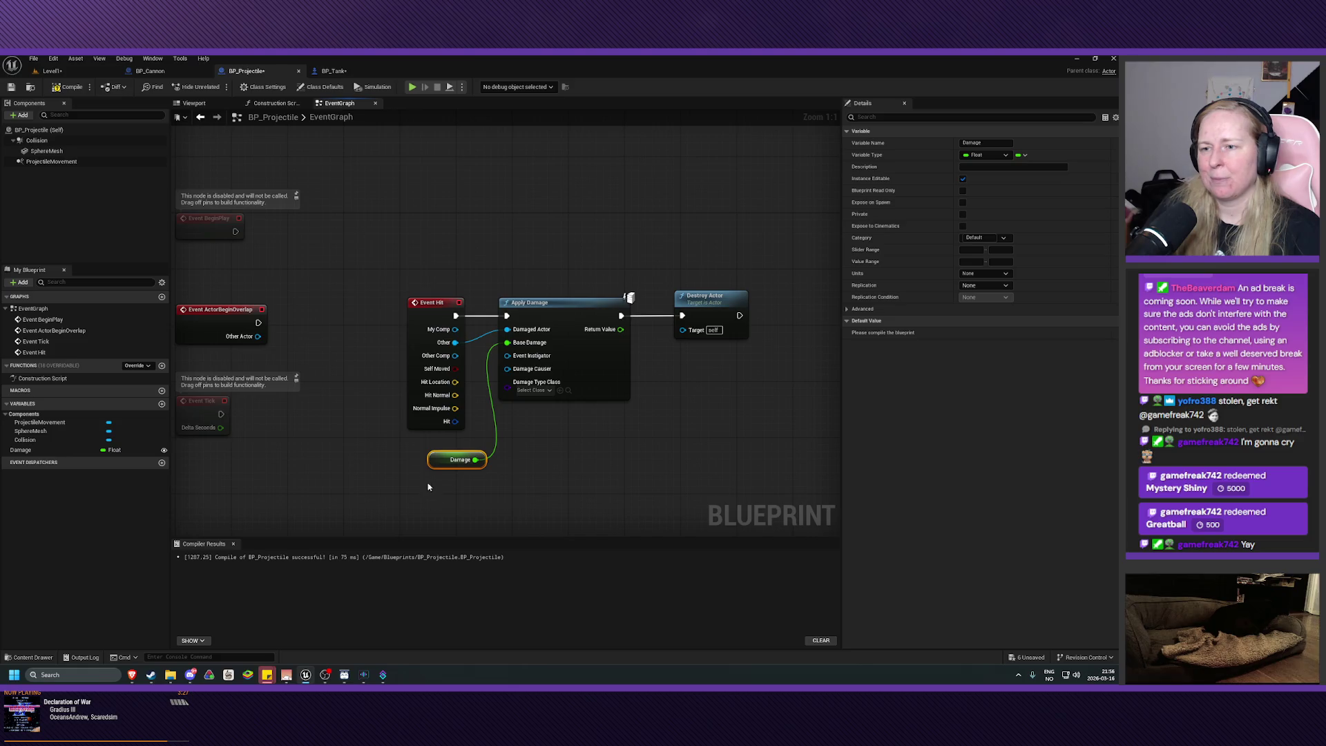
{"action": "left_click_drag", "start_coordinate": [448, 459], "coordinate": [434, 446]}
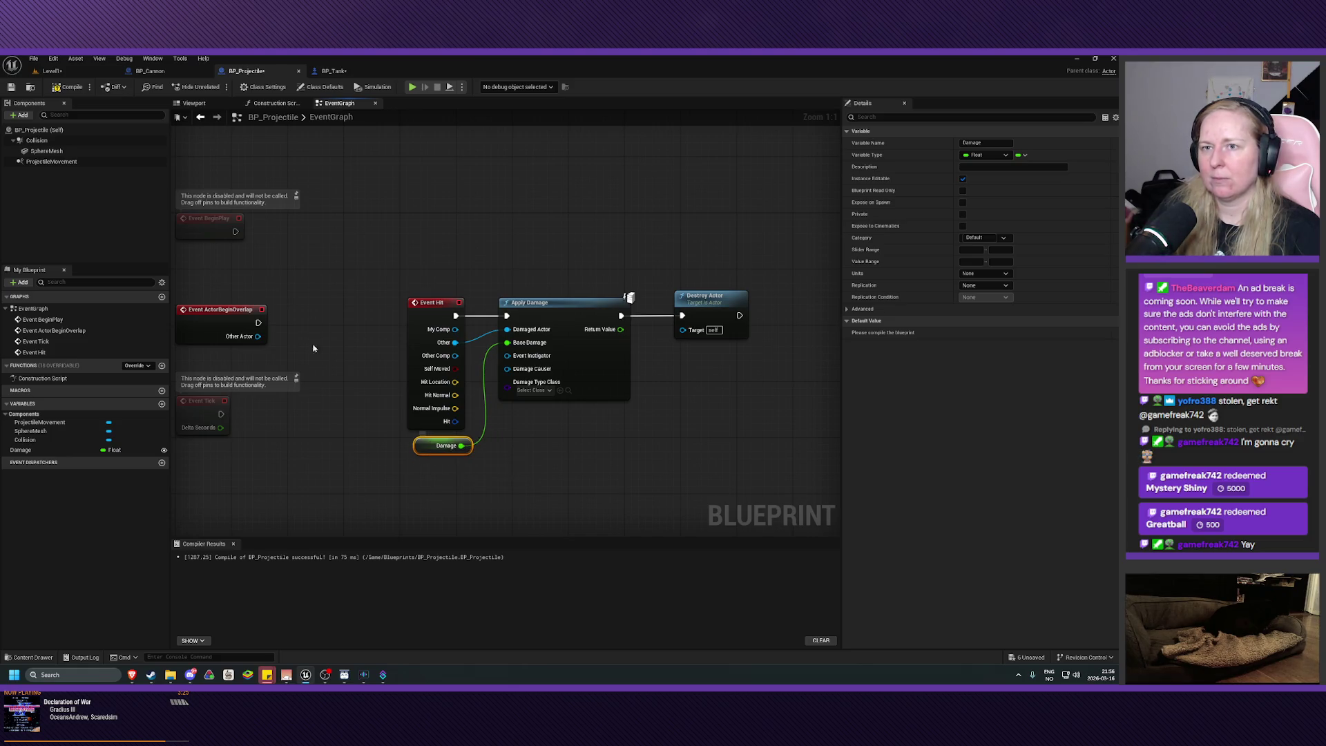
{"action": "left_click", "coordinate": [67, 86]}
{"action": "left_click", "coordinate": [11, 86]}
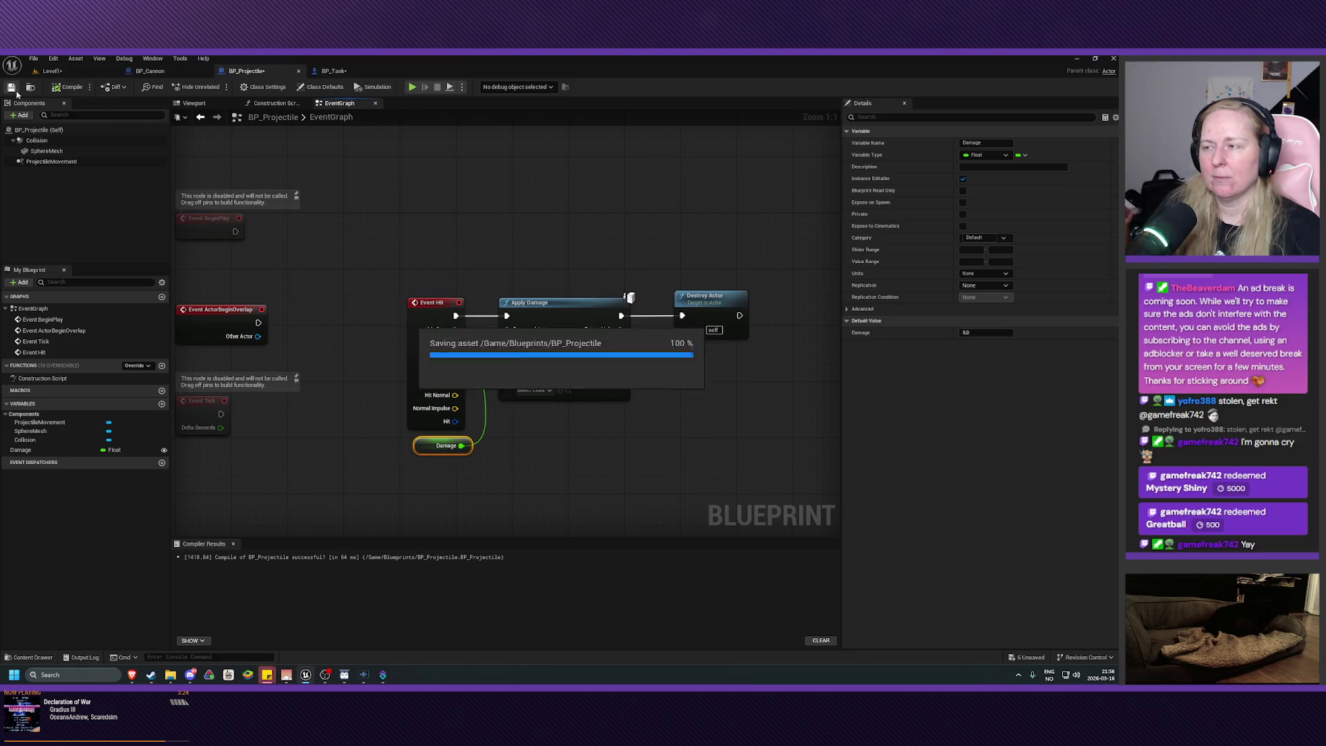
- Set Damage's default value to 25.0, then compile and save again
{"action": "left_click", "coordinate": [995, 332]}
{"action": "type", "text": "25"}
{"action": "key", "text": "Return"}
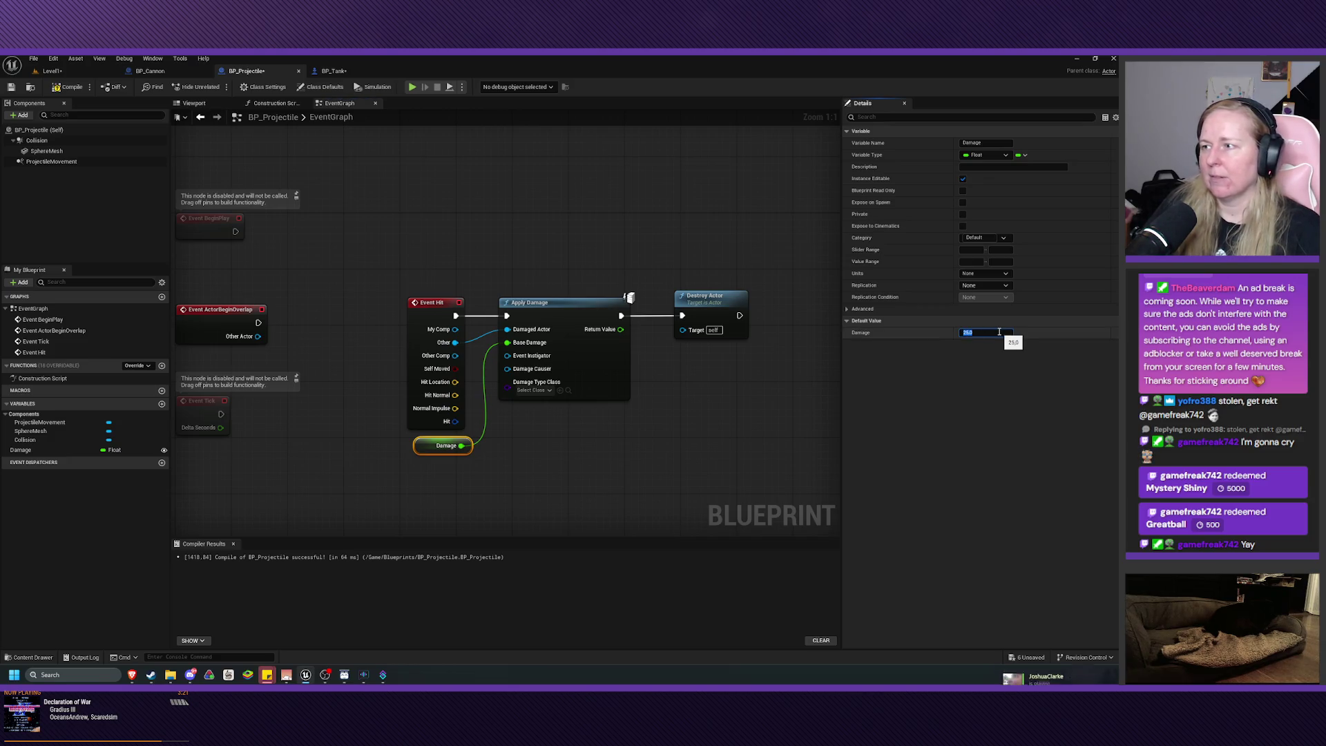
{"action": "left_click", "coordinate": [67, 88]}
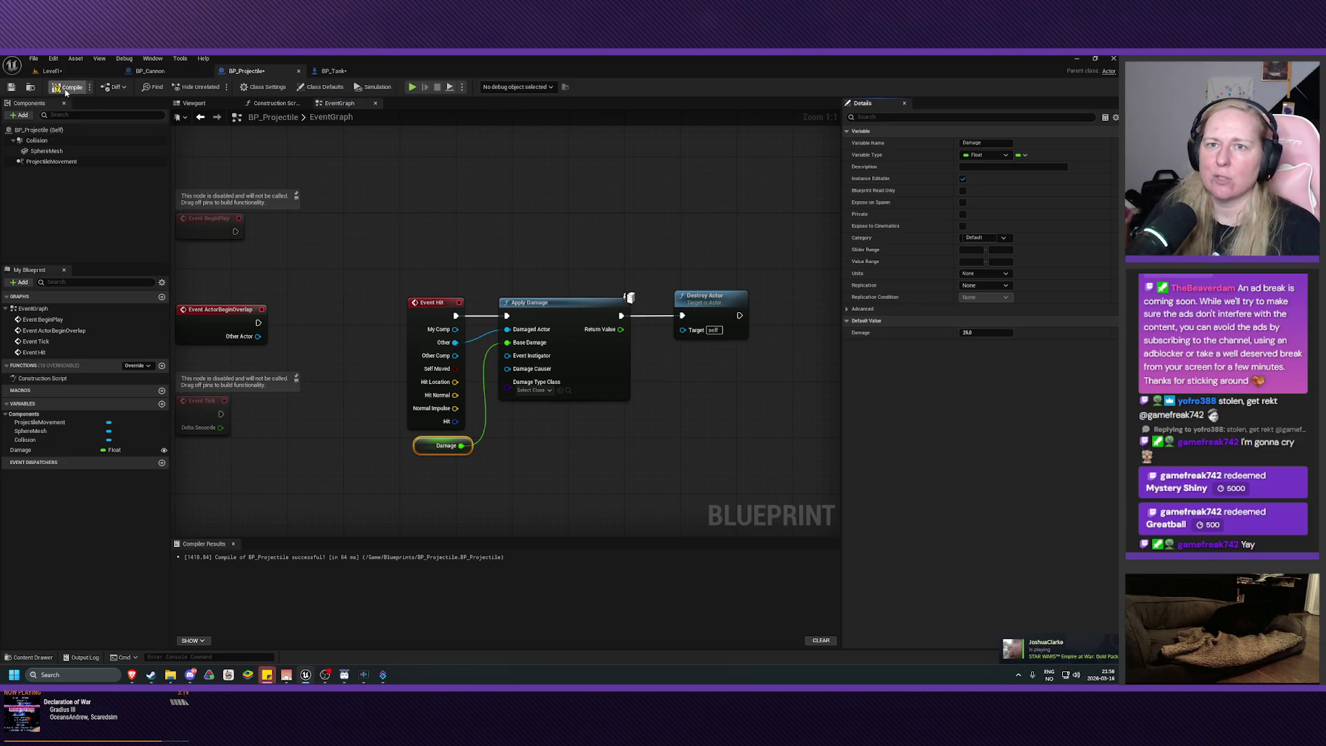
{"action": "left_click", "coordinate": [12, 86]}
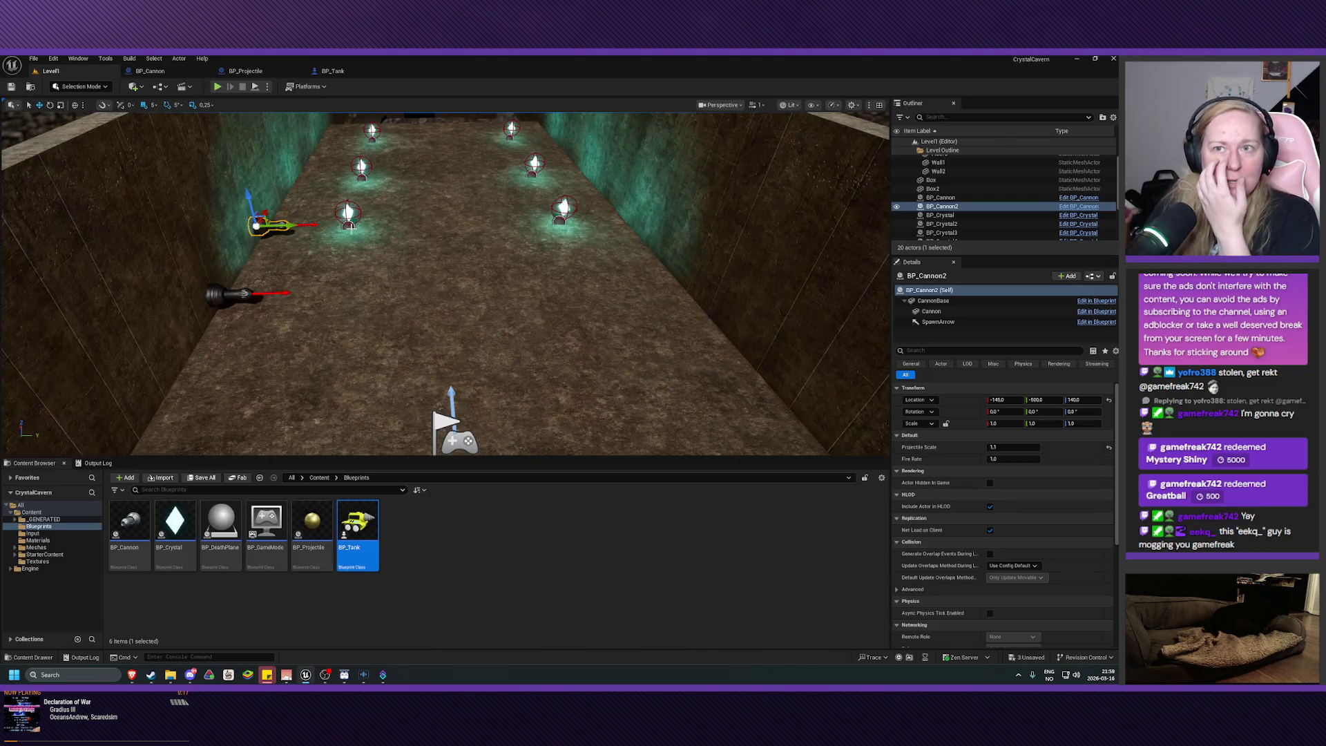
{"action": "left_click", "coordinate": [176, 70]}
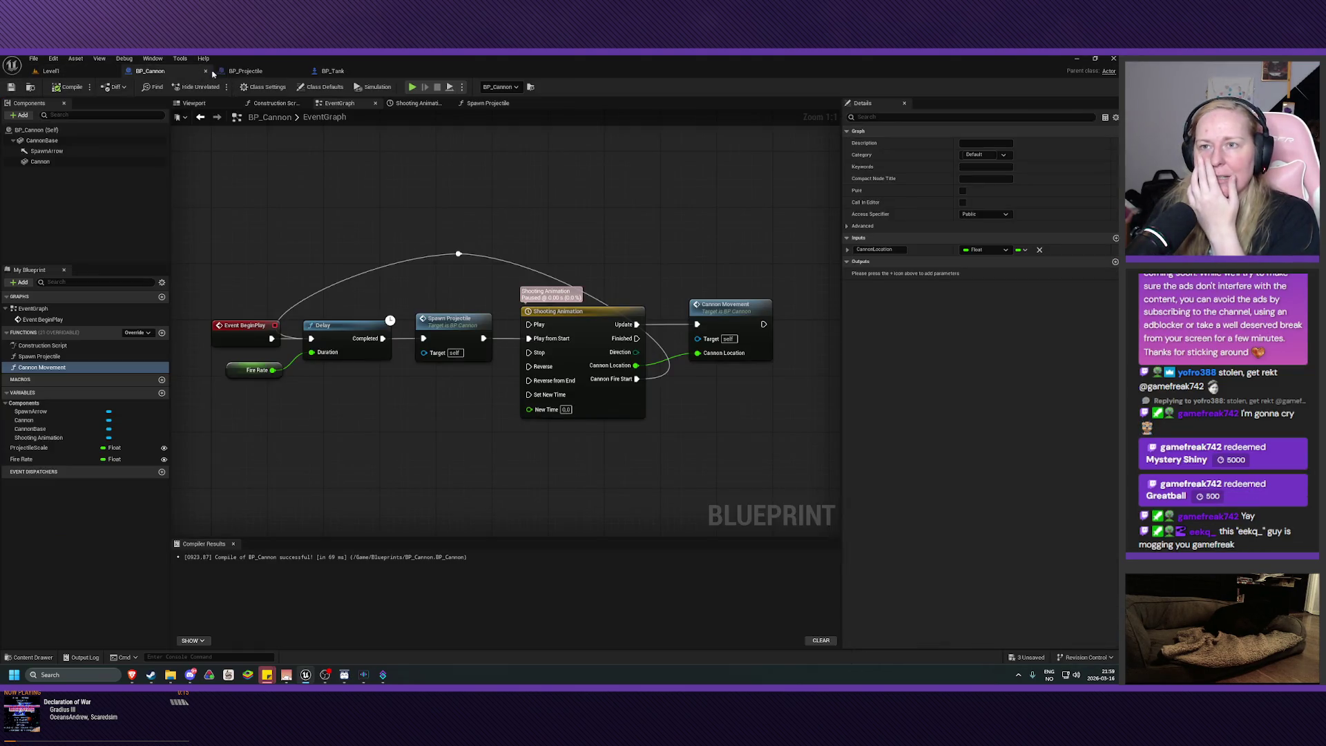
{"action": "left_click", "coordinate": [245, 70]}
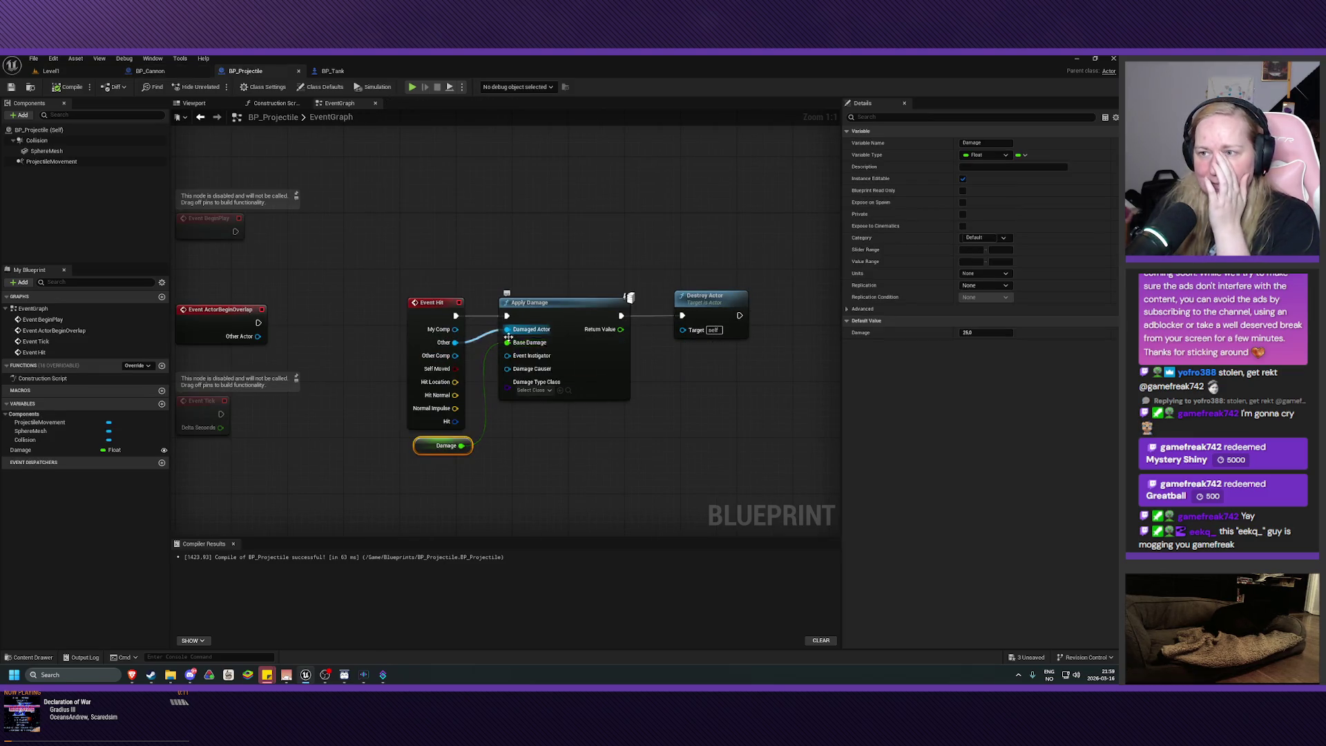
{"action": "left_click_drag", "start_coordinate": [422, 446], "coordinate": [415, 446]}
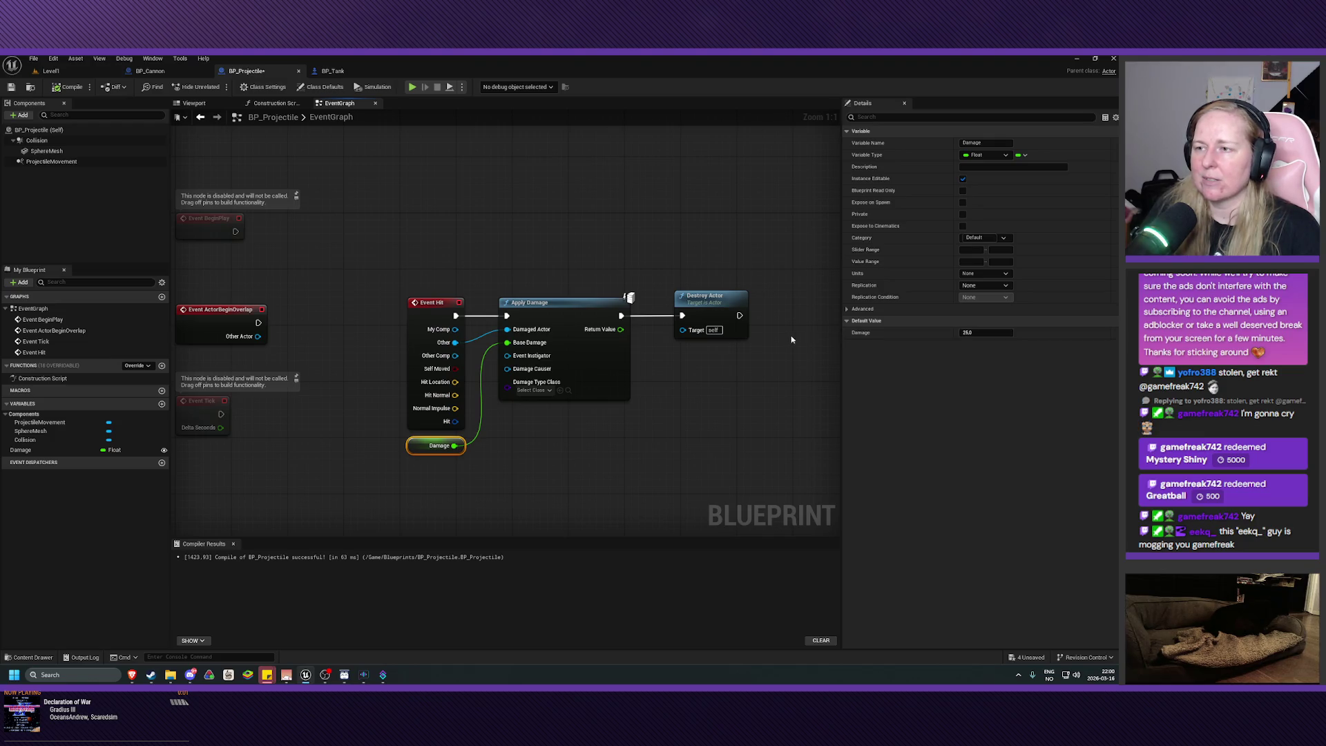
{"action": "left_click", "coordinate": [332, 71]}
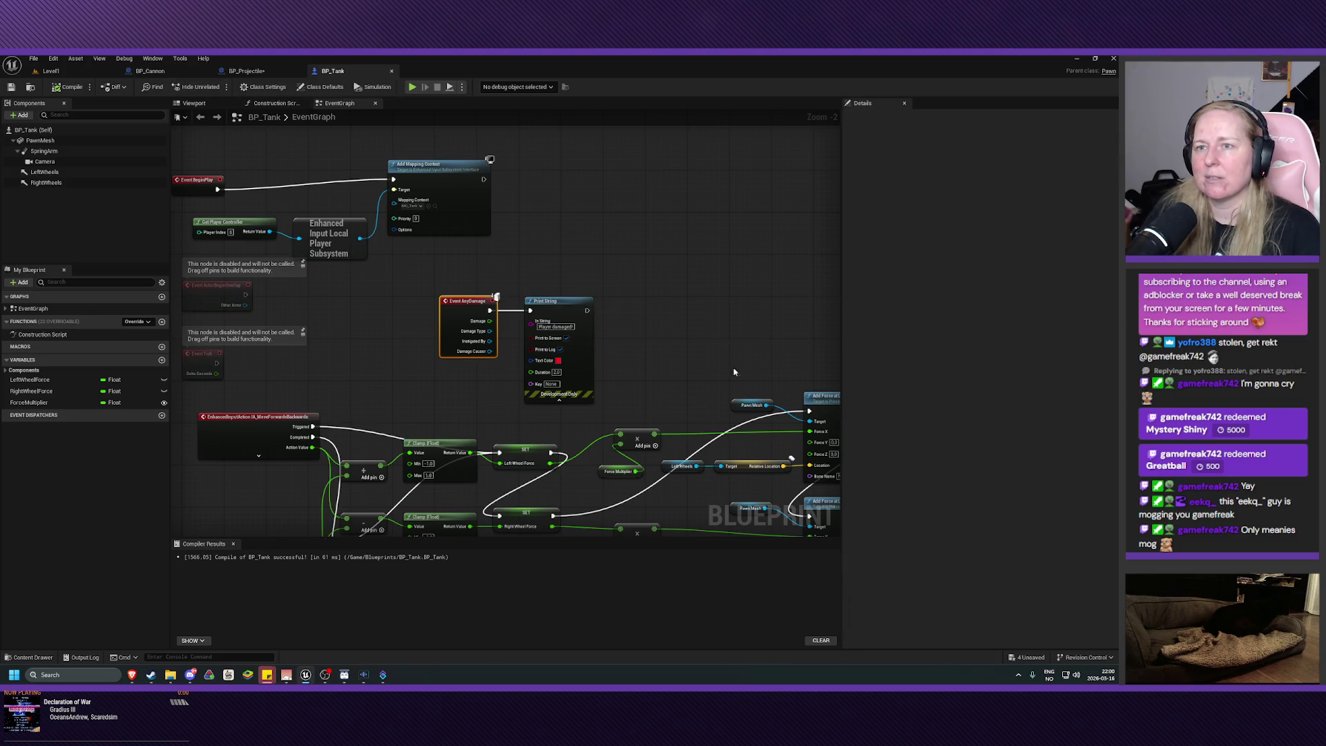
{"action": "left_click", "coordinate": [50, 70]}
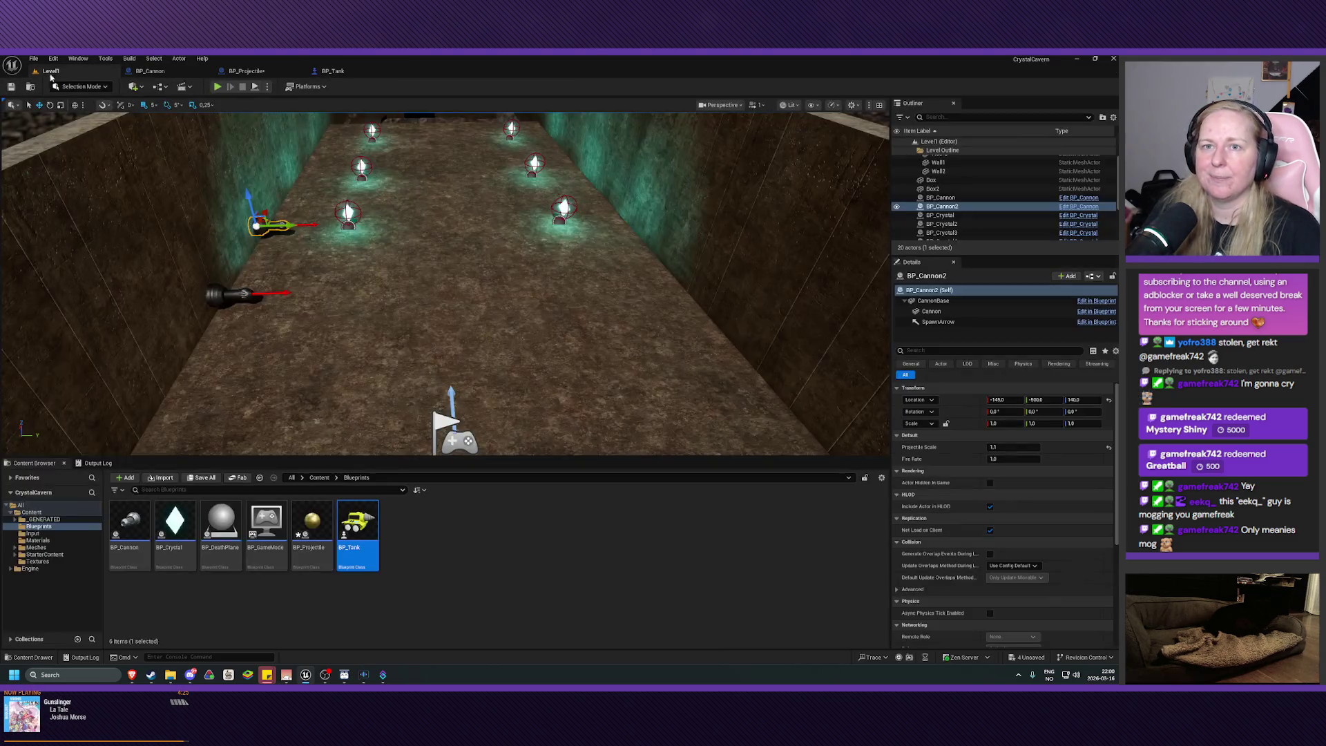
- Play the level, drive the tank up the corridor with W, A and D, then stop with Esc
{"action": "left_click", "coordinate": [217, 86]}
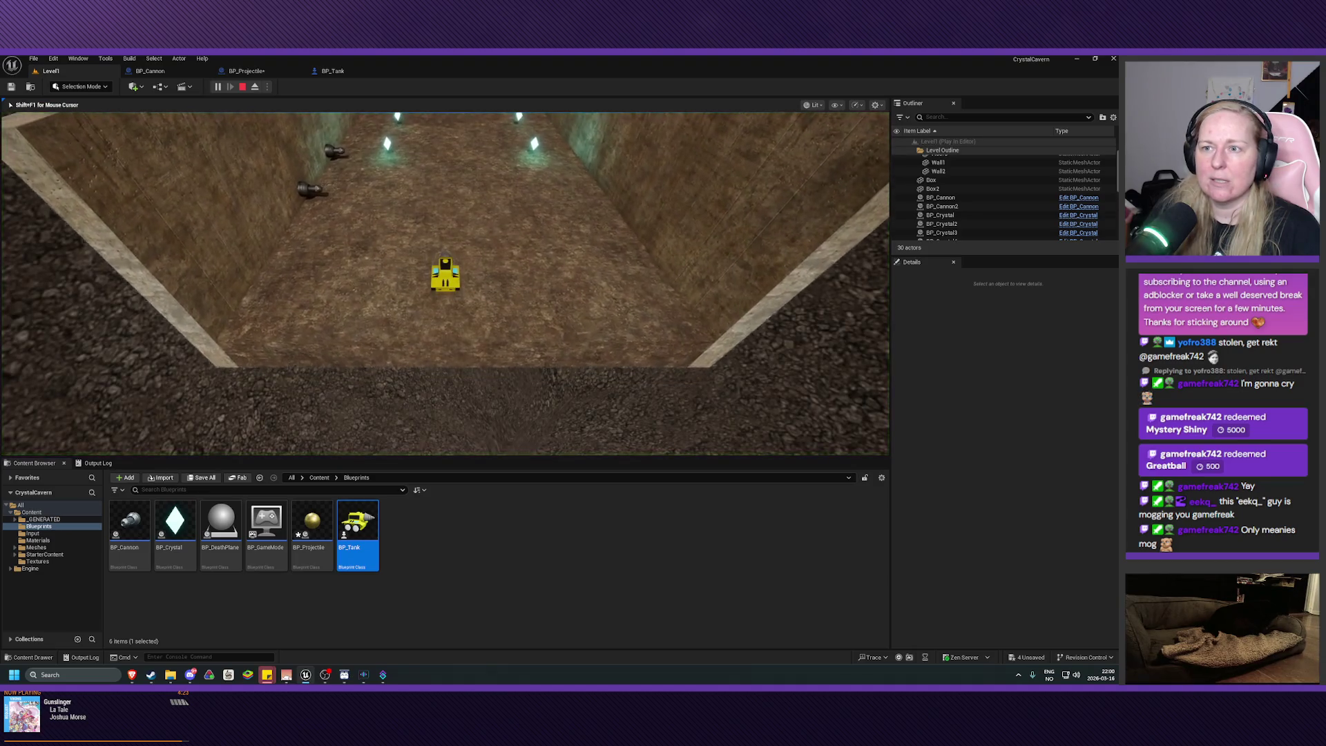
{"action": "key", "text": "w"}
{"action": "key", "text": "a"}
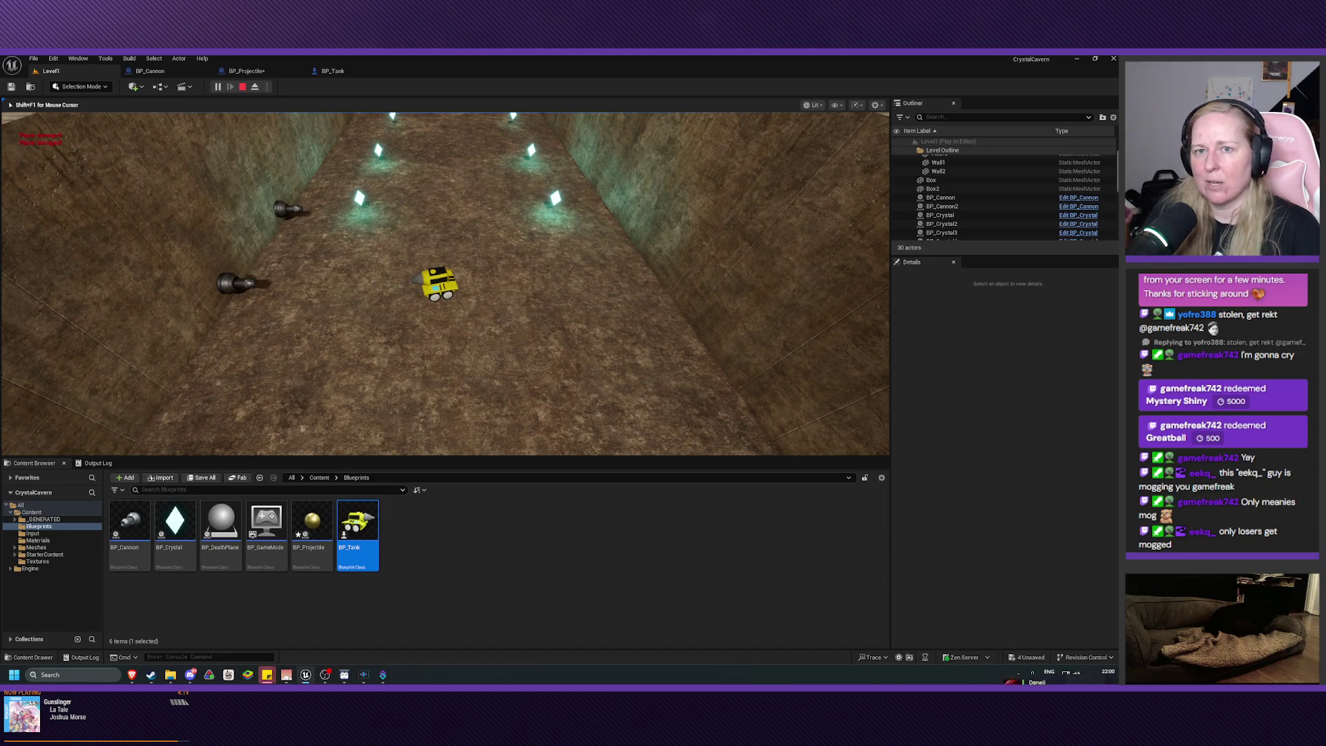
{"action": "key", "text": "d"}
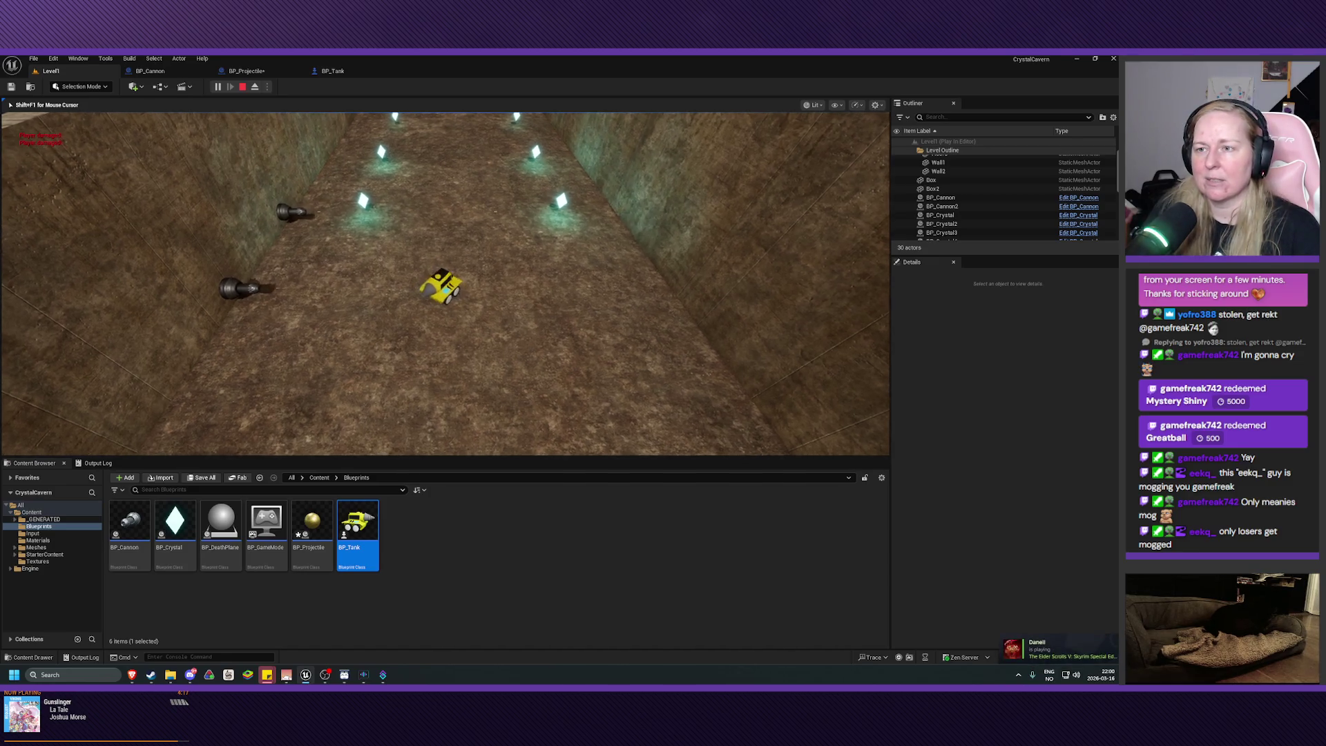
{"action": "key", "text": "a"}
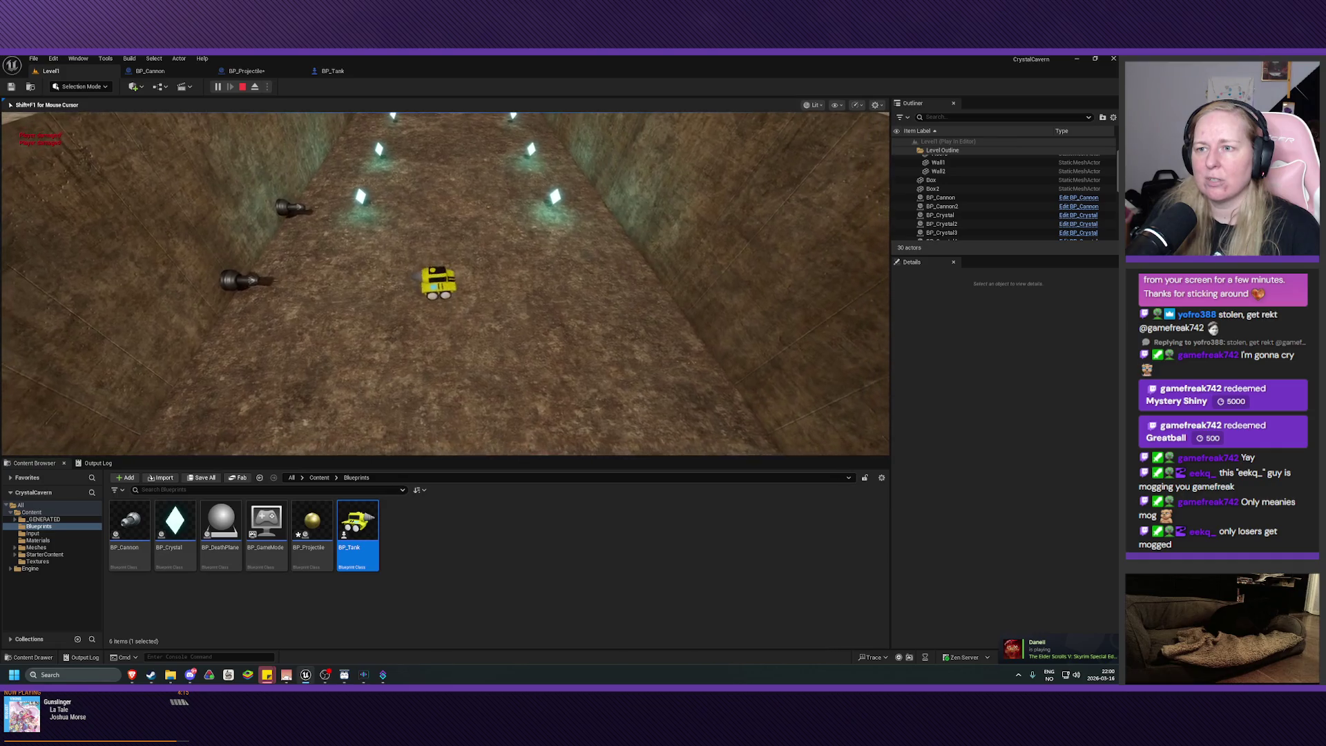
{"action": "key", "text": "w"}
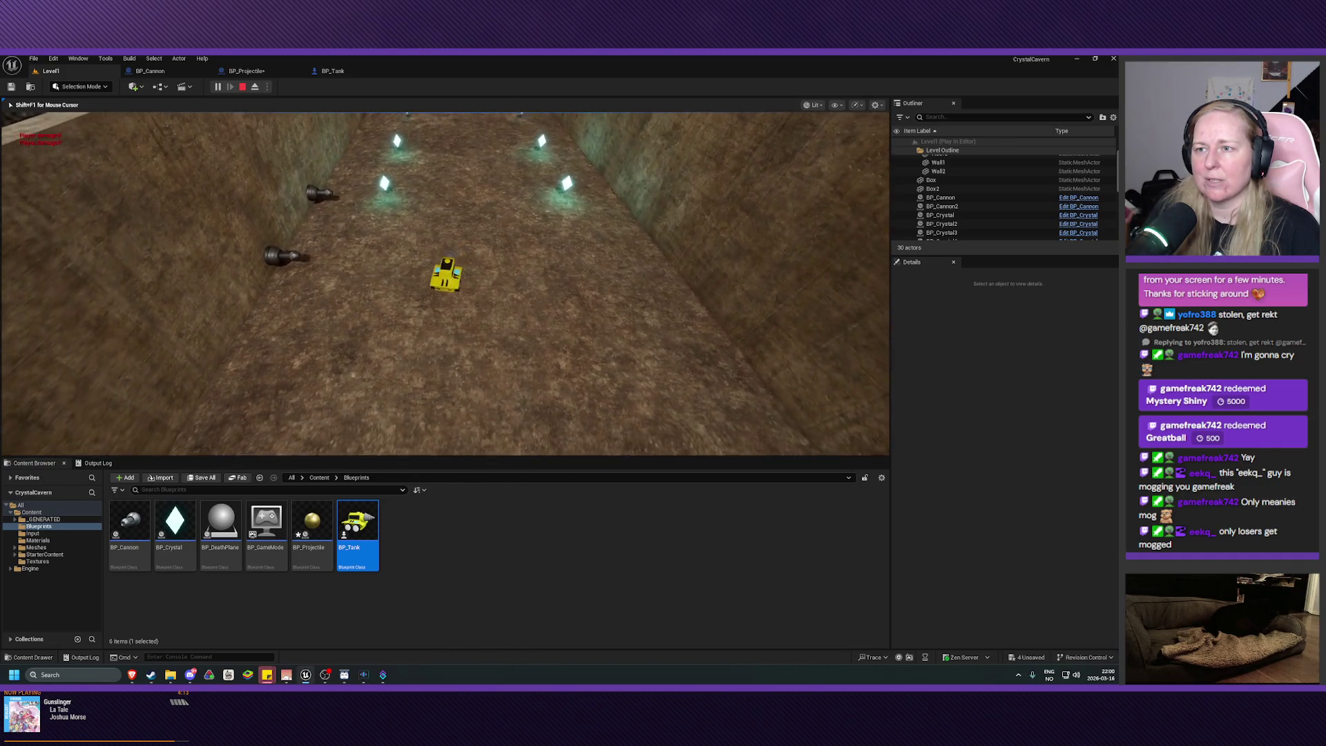
{"action": "key", "text": "Escape"}
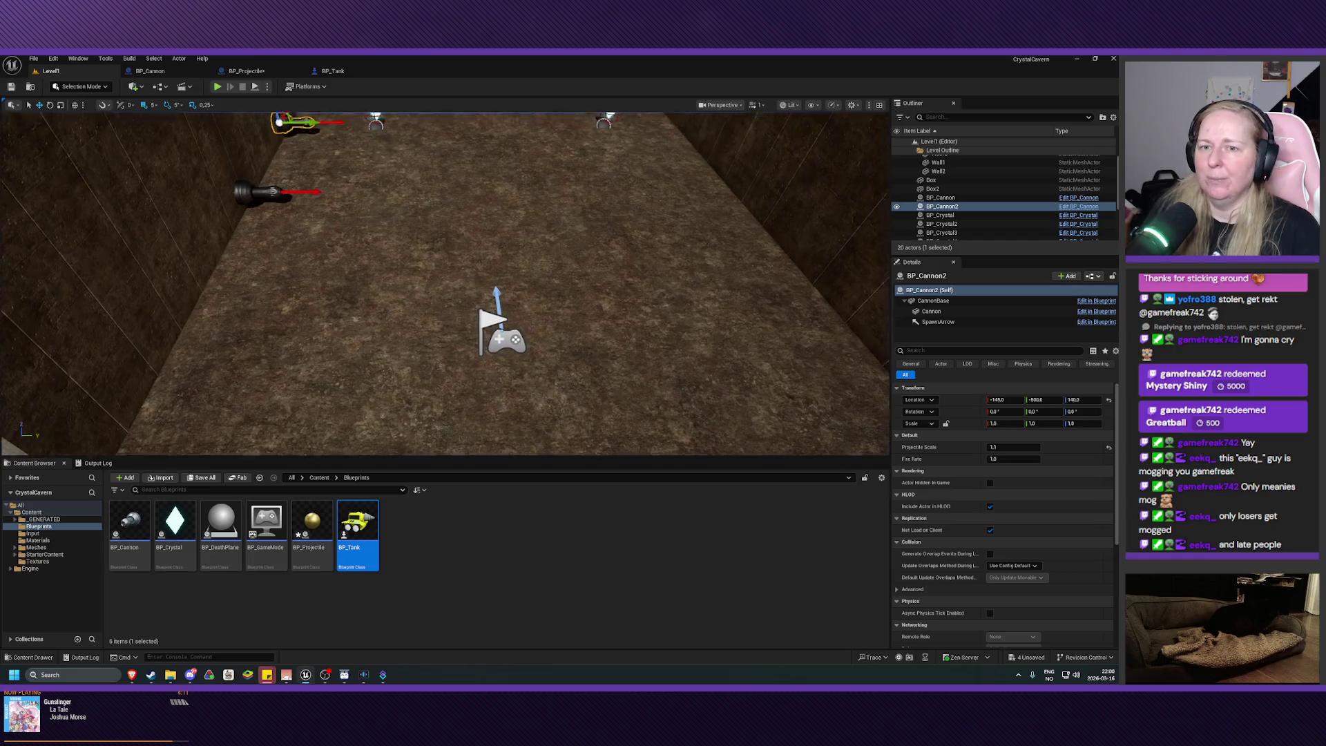
{"action": "mouse_move", "coordinate": [306, 256]}
{"action": "left_mouse_down"}
{"action": "mouse_move", "coordinate": [325, 263]}
{"action": "mouse_move", "coordinate": [290, 259]}
{"action": "mouse_move", "coordinate": [306, 256]}
{"action": "left_mouse_up"}
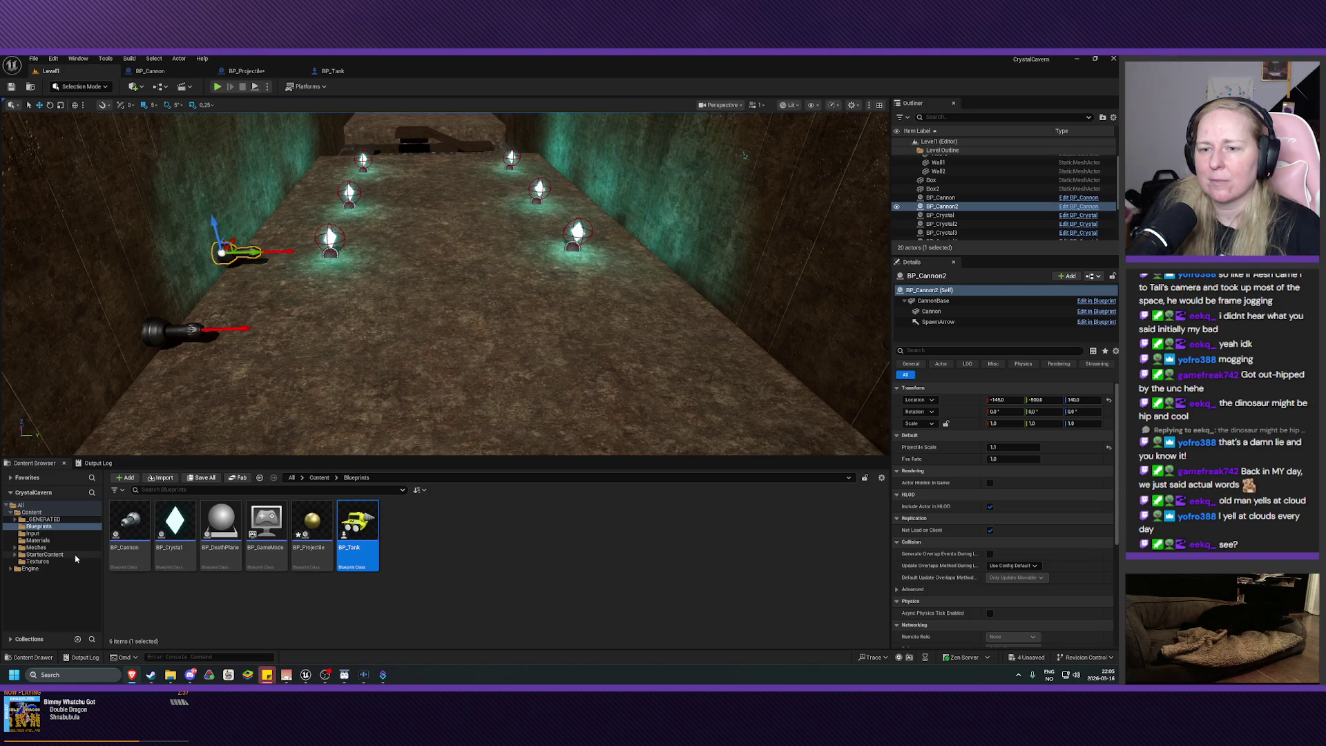
{"action": "double_click", "coordinate": [221, 525]}
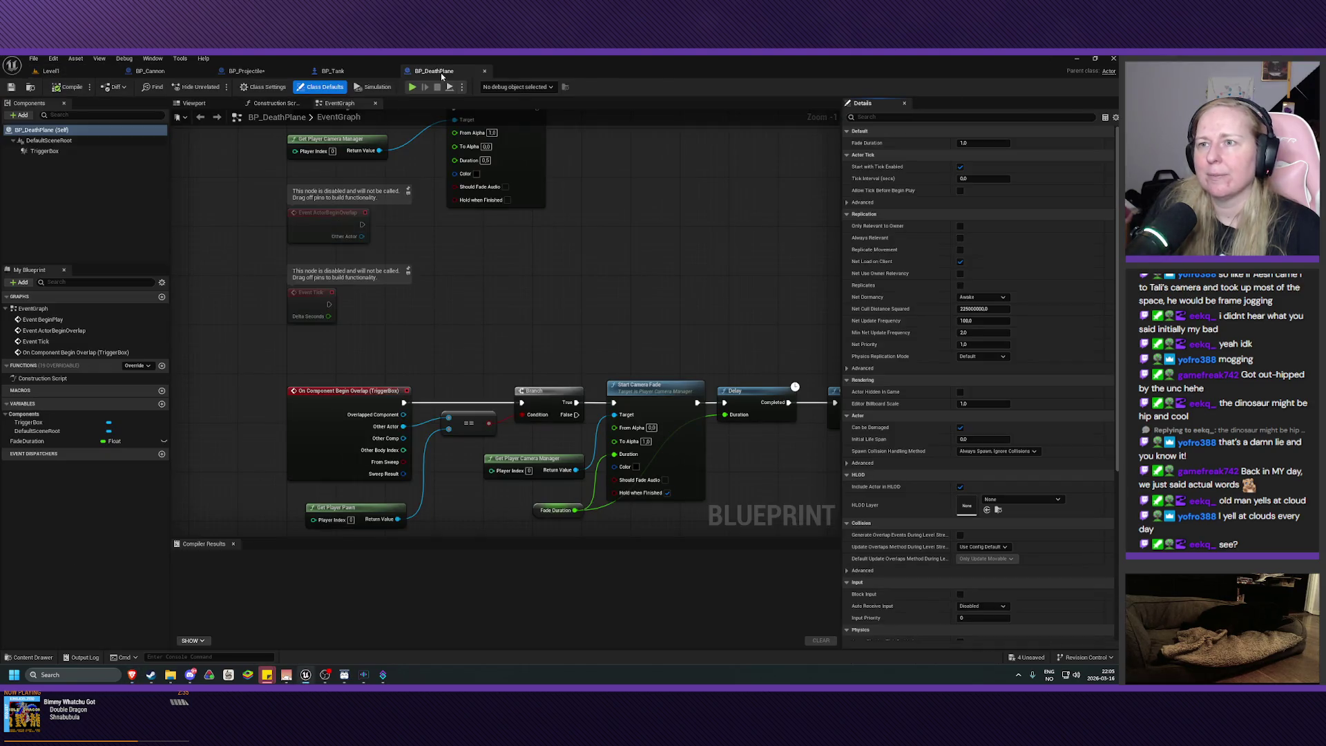
- Pan BP_DeathPlane's graph and box-select the nodes from Start Camera Fade to Open Level
{"action": "mouse_move", "coordinate": [625, 335]}
{"action": "left_mouse_down"}
{"action": "mouse_move", "coordinate": [480, 254]}
{"action": "mouse_move", "coordinate": [340, 246]}
{"action": "mouse_move", "coordinate": [376, 243]}
{"action": "left_mouse_up"}
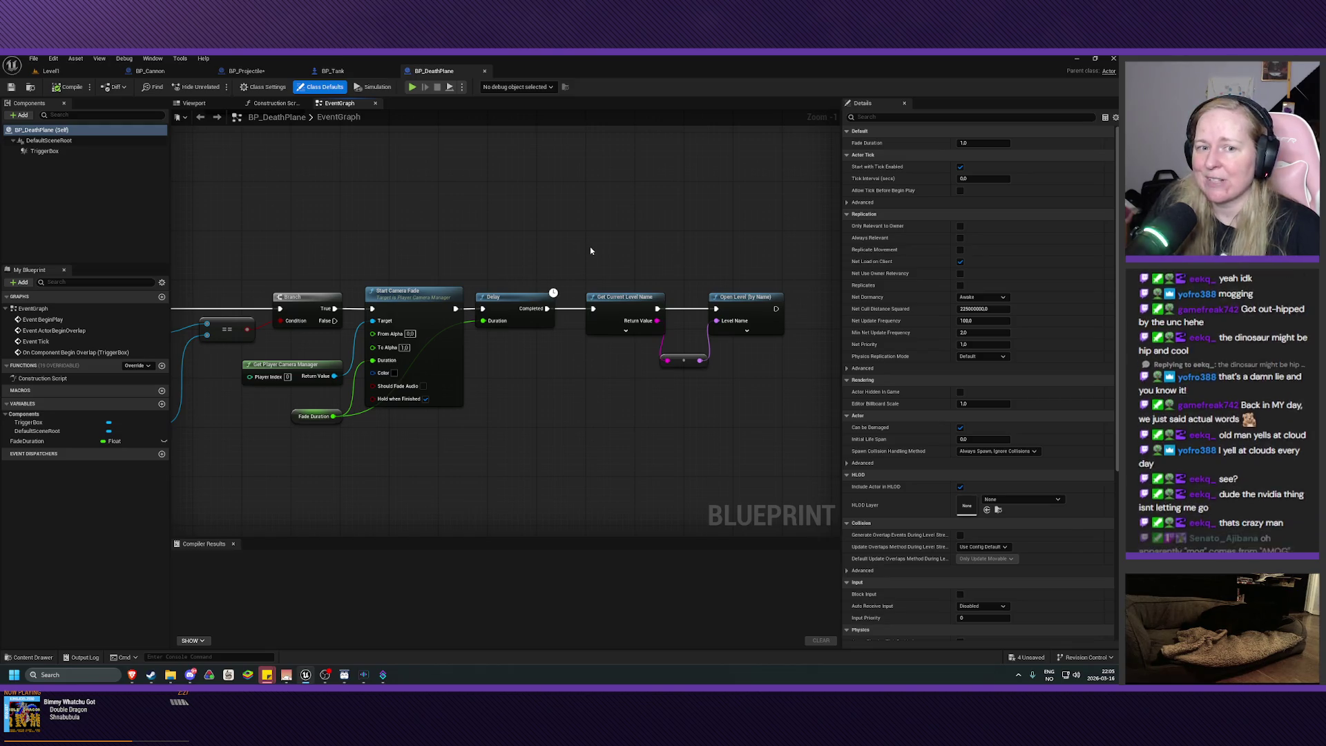
{"action": "mouse_move", "coordinate": [553, 228]}
{"action": "left_mouse_down"}
{"action": "mouse_move", "coordinate": [530, 210]}
{"action": "mouse_move", "coordinate": [567, 219]}
{"action": "left_mouse_up"}
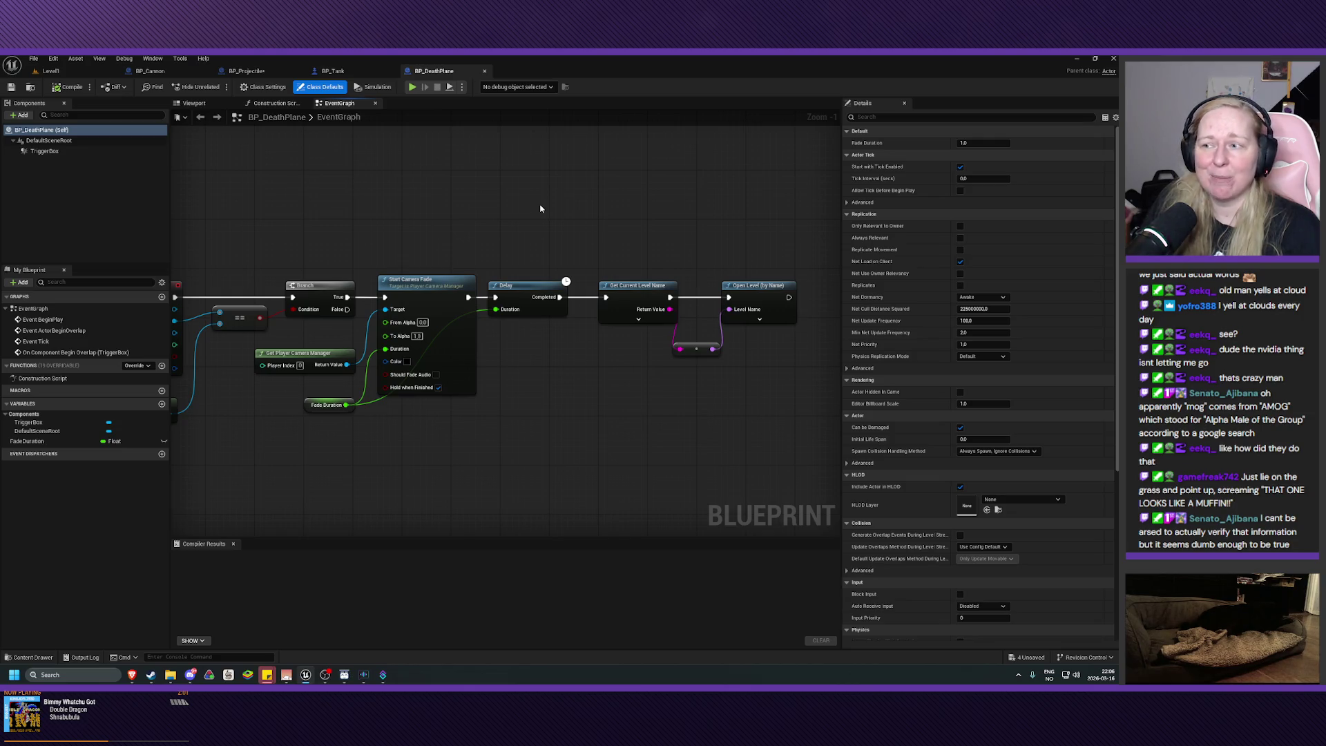
{"action": "scroll", "coordinate": [622, 228], "scroll_direction": "down", "scroll_amount": 1}
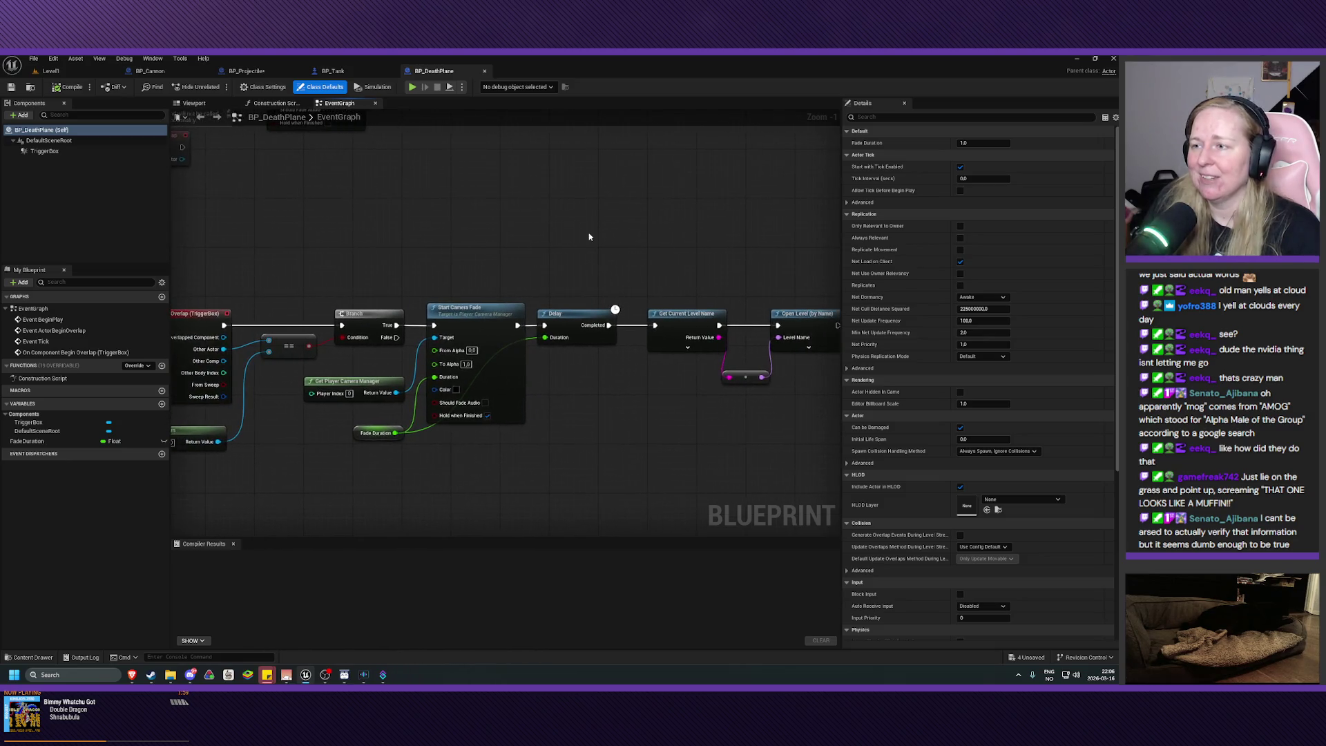
{"action": "left_click_drag", "start_coordinate": [605, 229], "coordinate": [550, 241]}
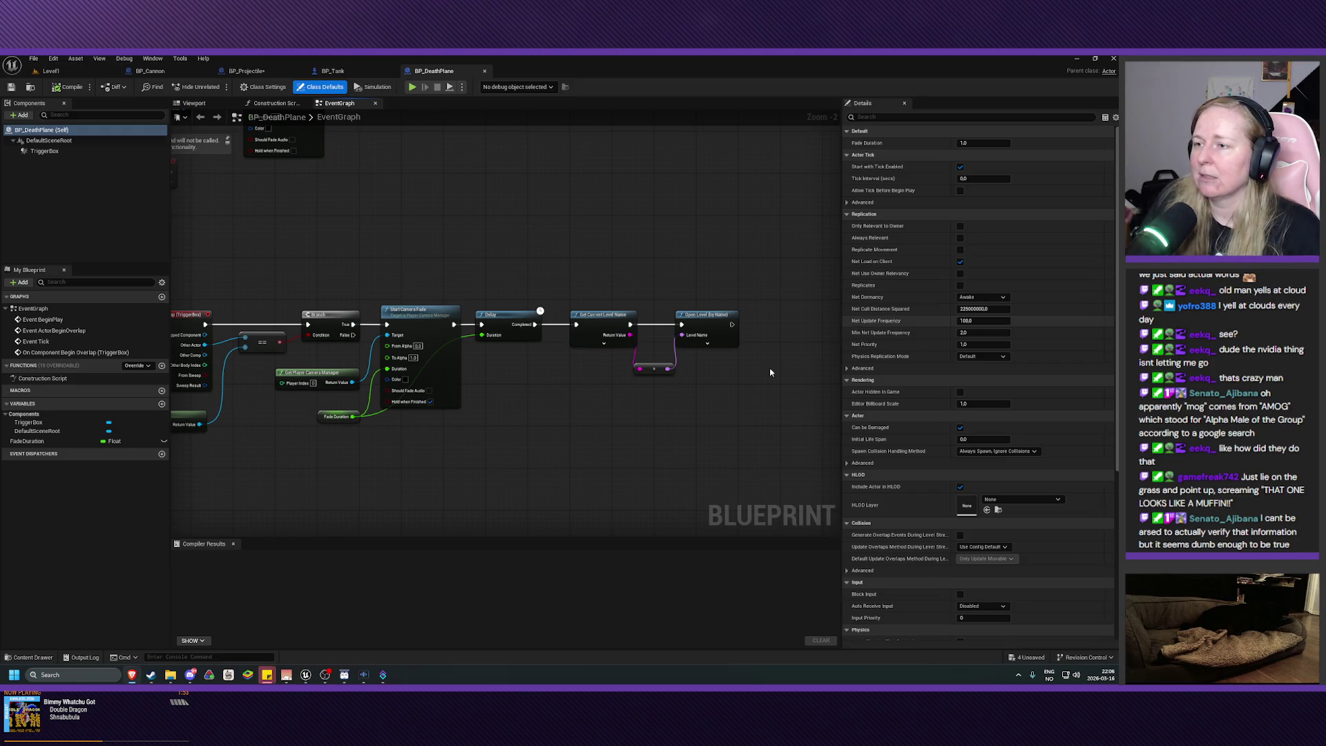
{"action": "mouse_move", "coordinate": [767, 276]}
{"action": "left_mouse_down"}
{"action": "mouse_move", "coordinate": [727, 304]}
{"action": "mouse_move", "coordinate": [360, 435]}
{"action": "mouse_move", "coordinate": [272, 436]}
{"action": "left_mouse_up"}
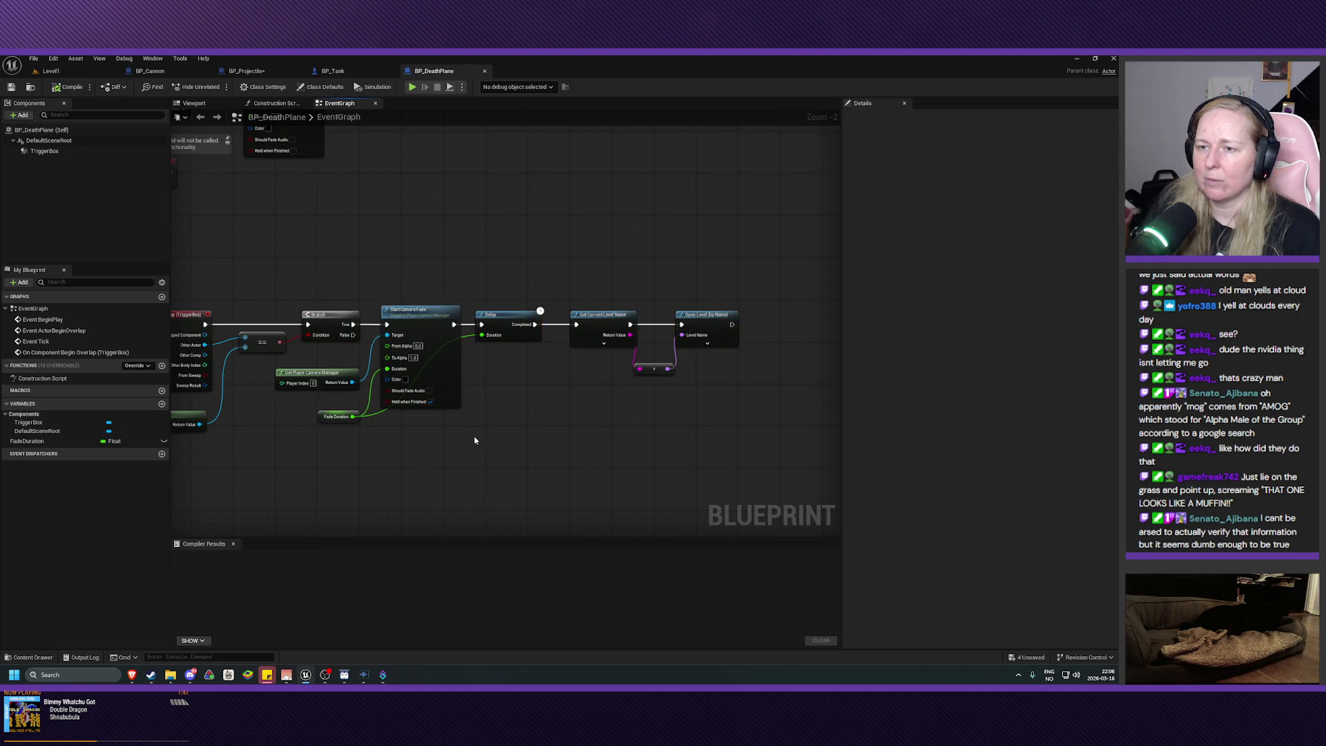
{"action": "mouse_move", "coordinate": [783, 277]}
{"action": "left_mouse_down"}
{"action": "mouse_move", "coordinate": [387, 442]}
{"action": "mouse_move", "coordinate": [326, 447]}
{"action": "left_mouse_up"}
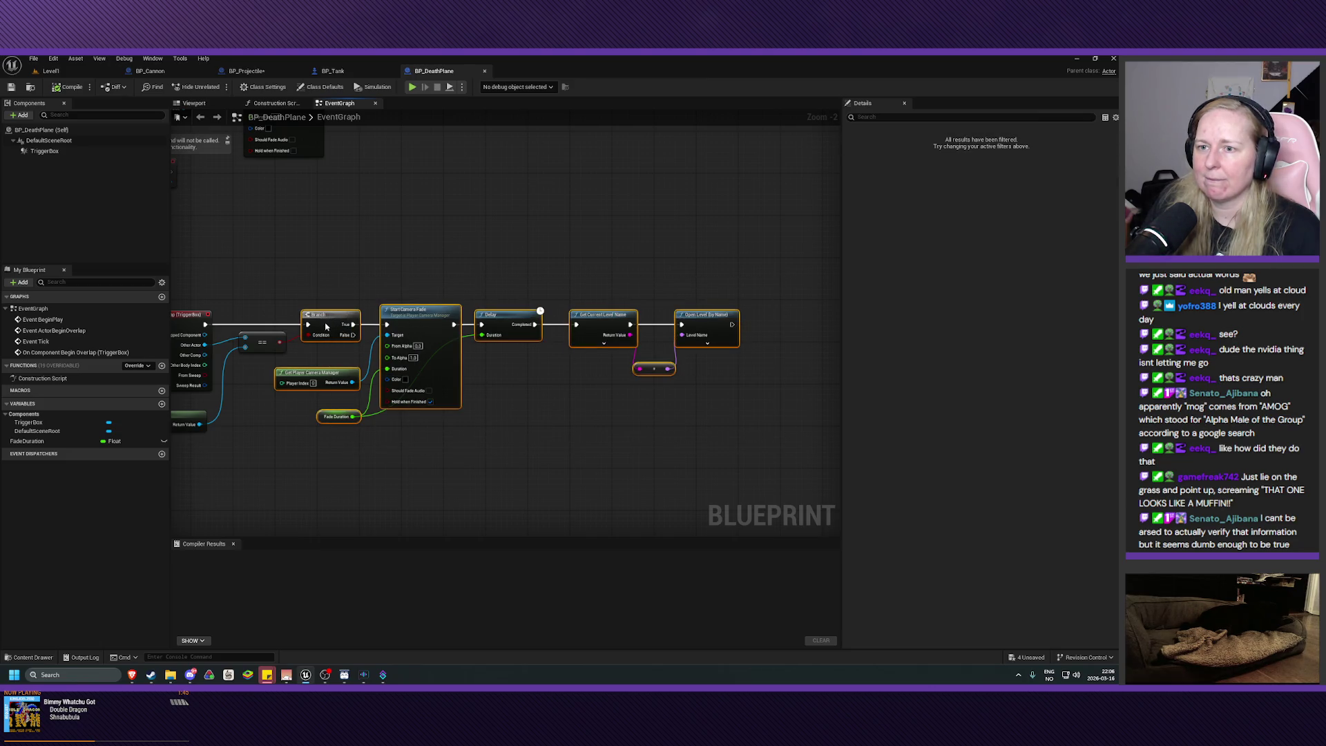
- Drop the Branch from the selection and delete the fade, Delay and Open Level nodes
{"action": "left_click", "coordinate": [332, 324], "text": "ctrl"}
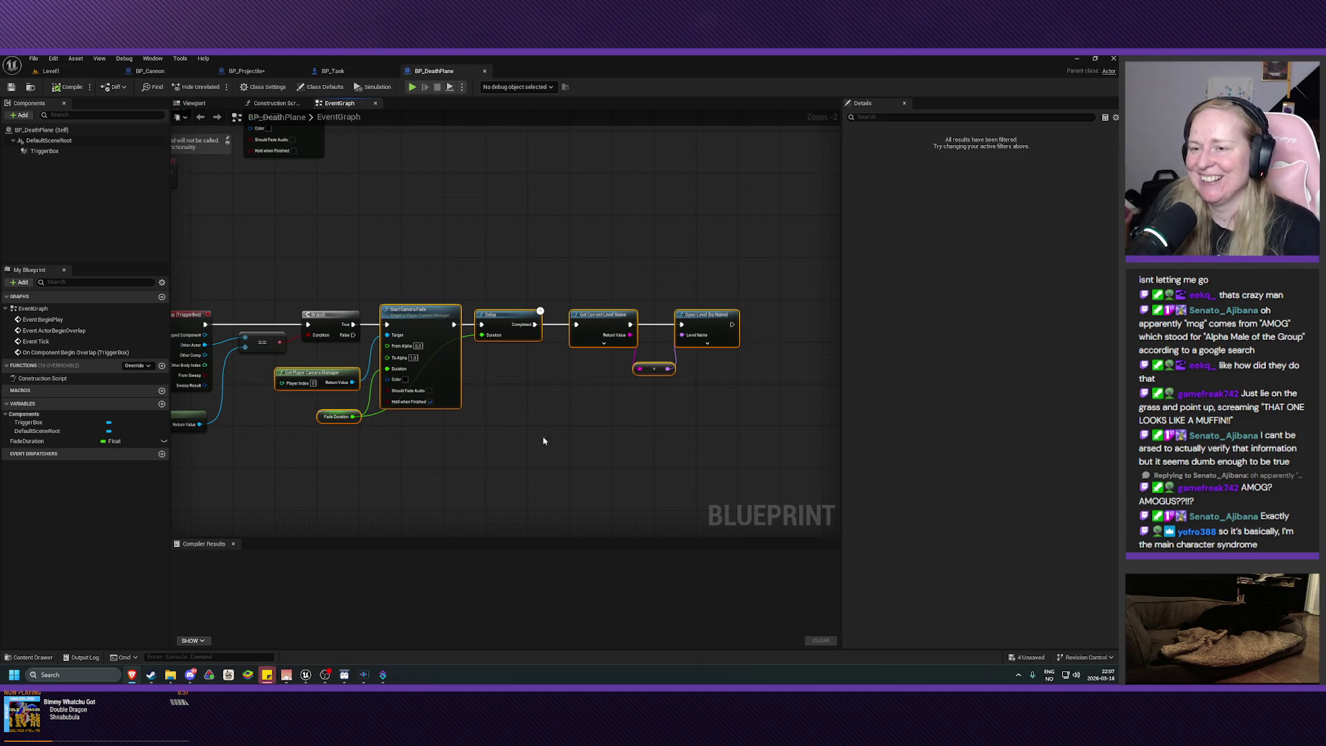
{"action": "left_click_drag", "start_coordinate": [482, 470], "coordinate": [549, 467]}
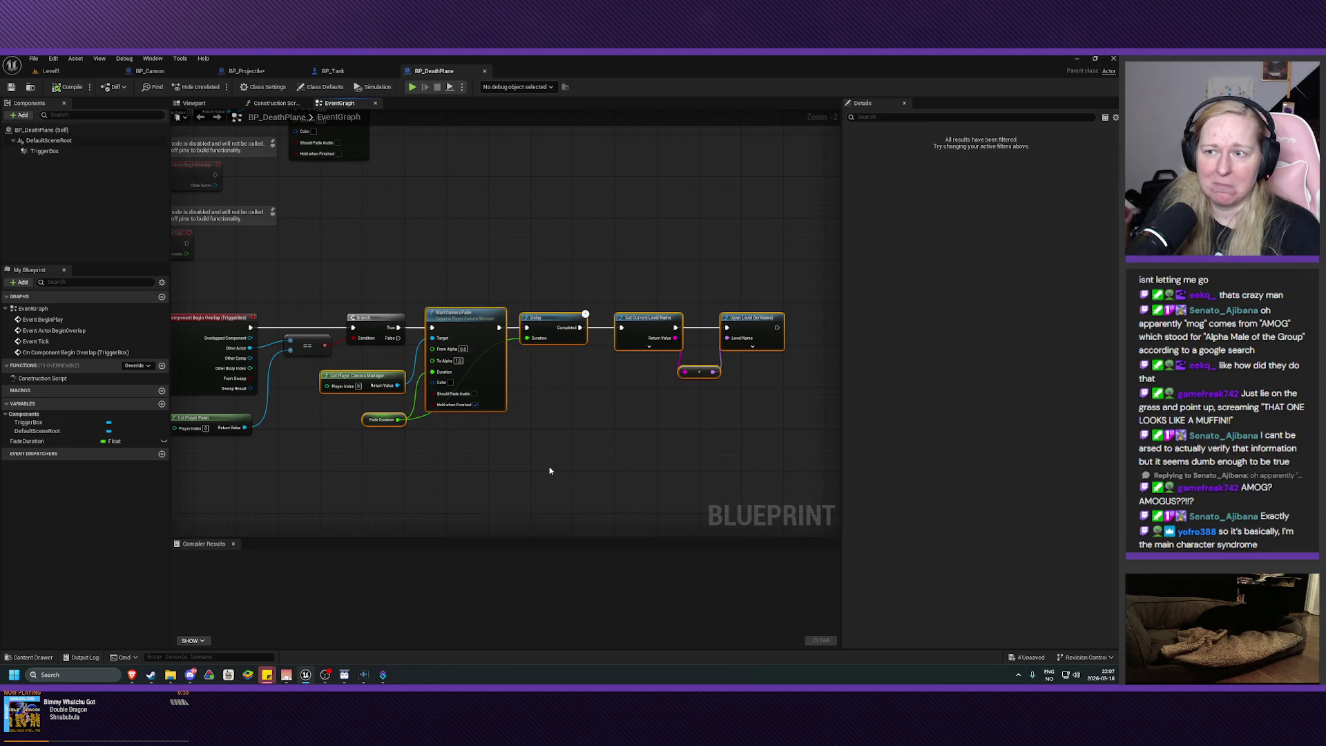
{"action": "key", "text": "Delete"}
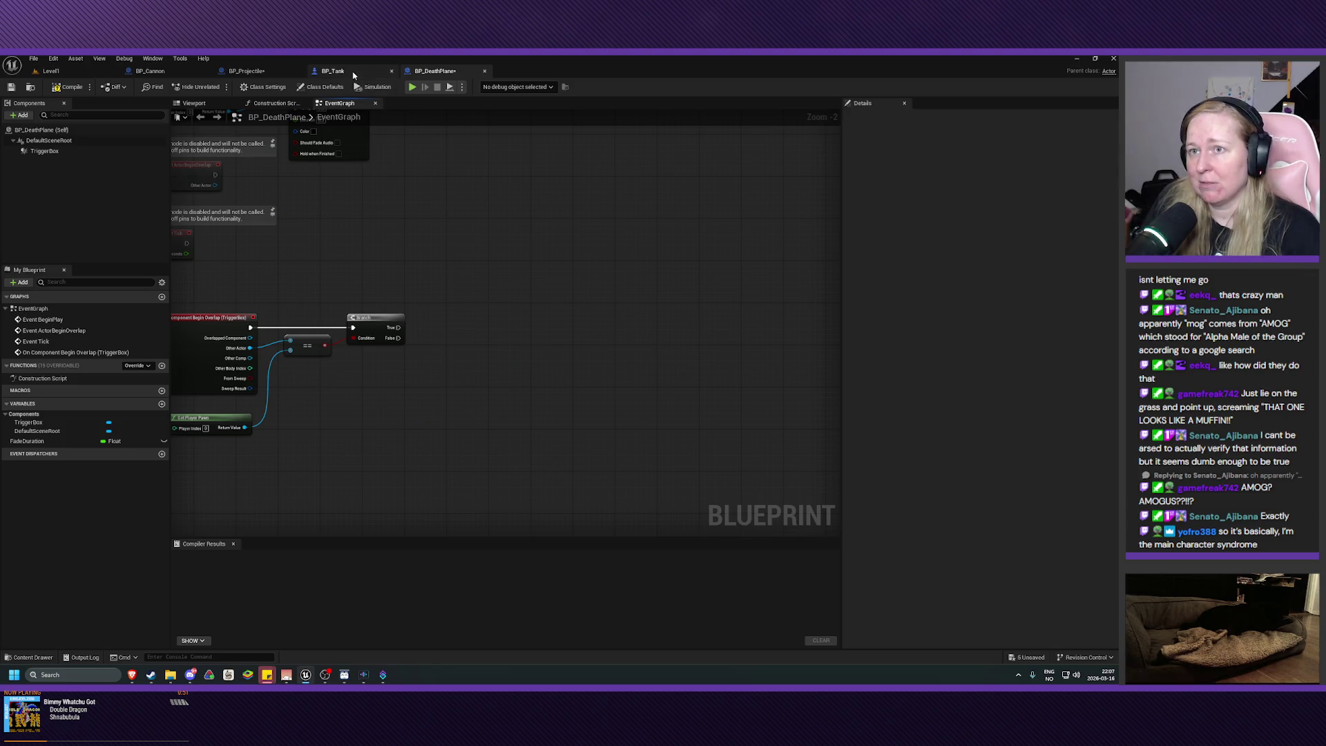
{"action": "left_click", "coordinate": [246, 70]}
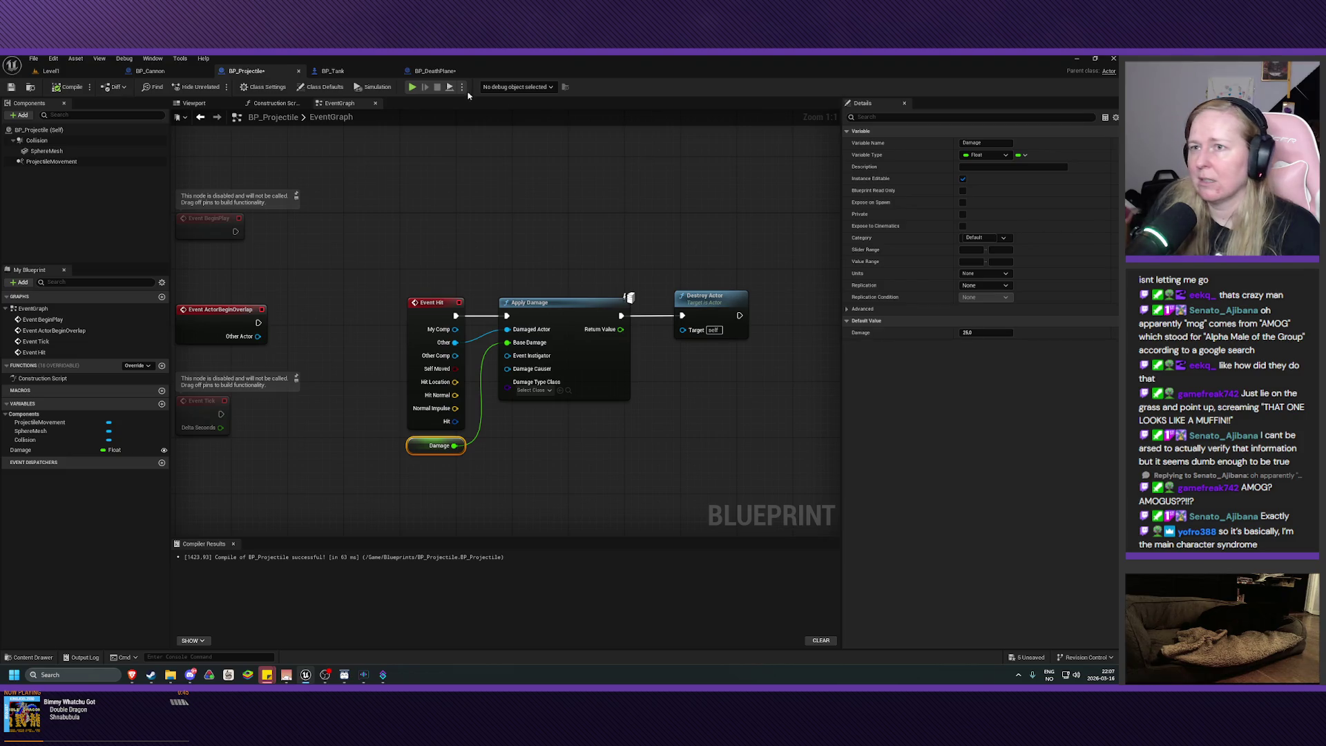
- Paste the fade and reload chain into BP_Tank and delete the Print String node
{"action": "left_click", "coordinate": [333, 70]}
{"action": "left_click_drag", "start_coordinate": [611, 310], "coordinate": [497, 346]}
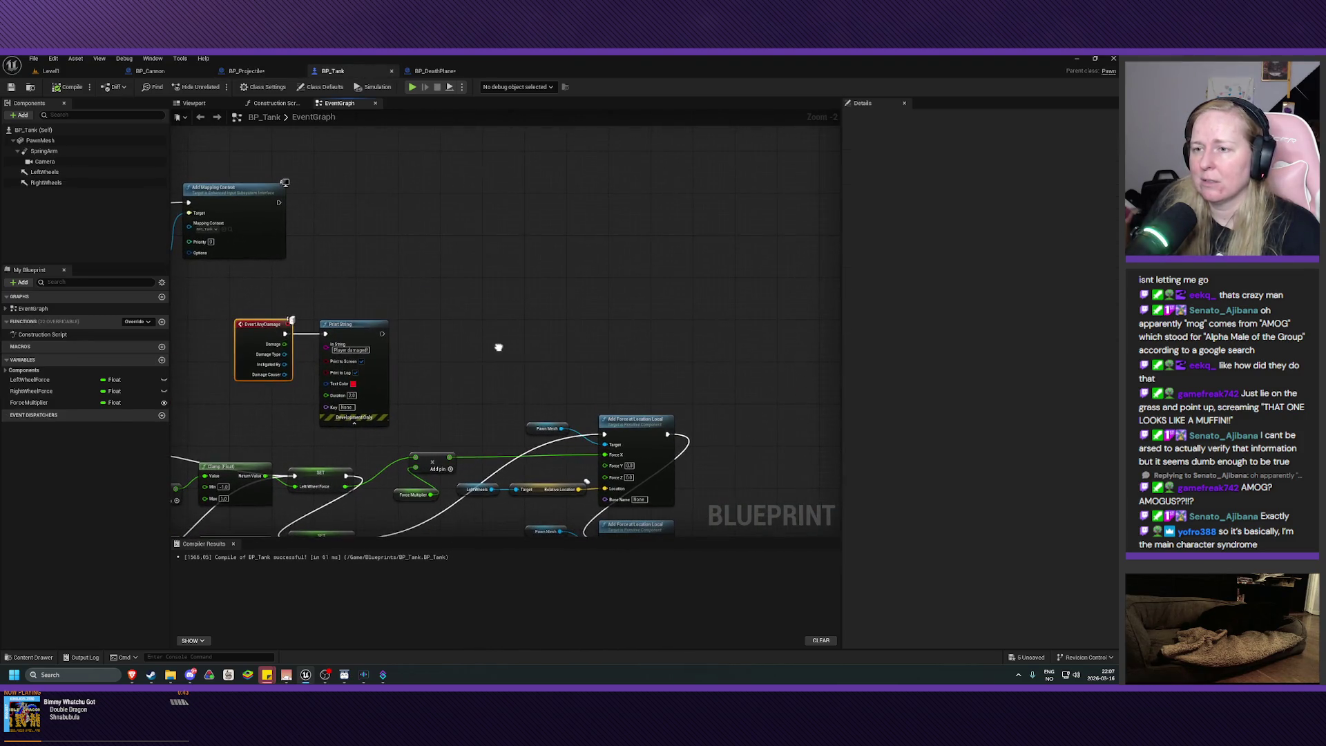
{"action": "key", "text": "ctrl+v"}
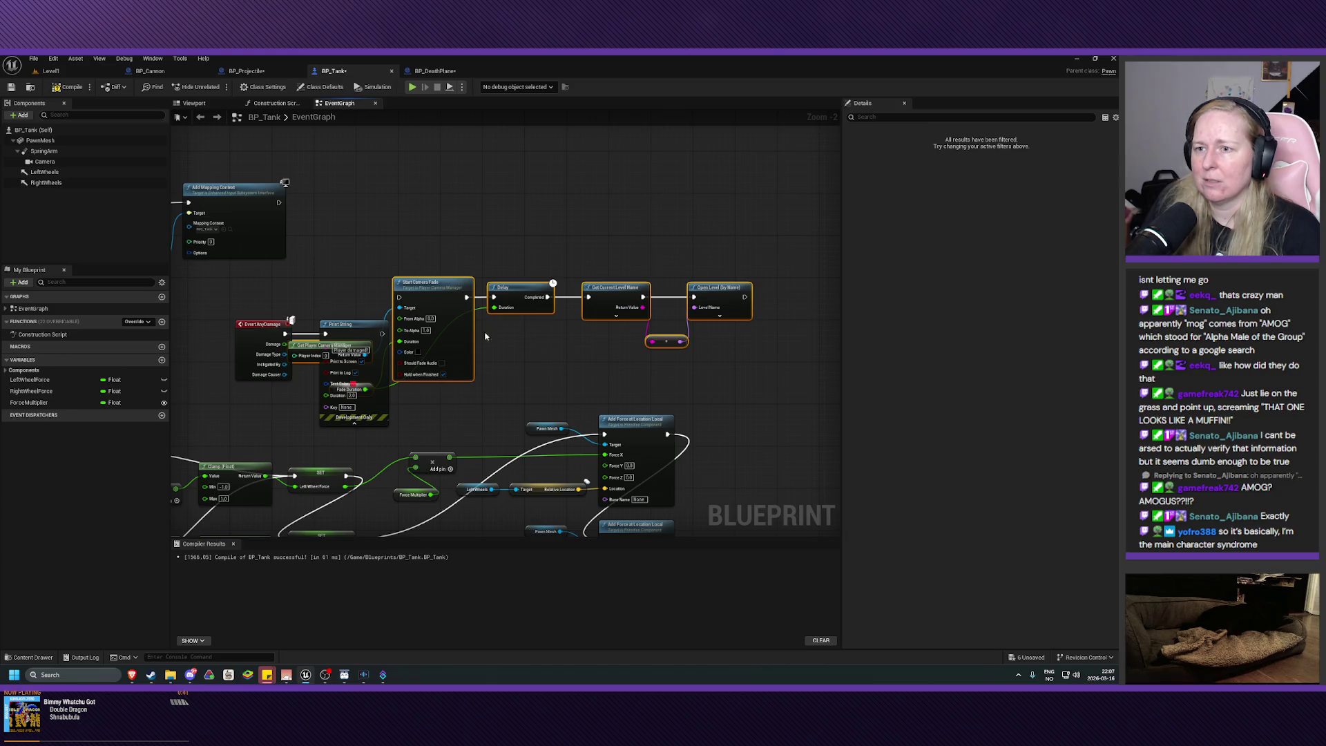
{"action": "mouse_move", "coordinate": [440, 292]}
{"action": "left_mouse_down"}
{"action": "mouse_move", "coordinate": [510, 275]}
{"action": "mouse_move", "coordinate": [509, 233]}
{"action": "left_mouse_up"}
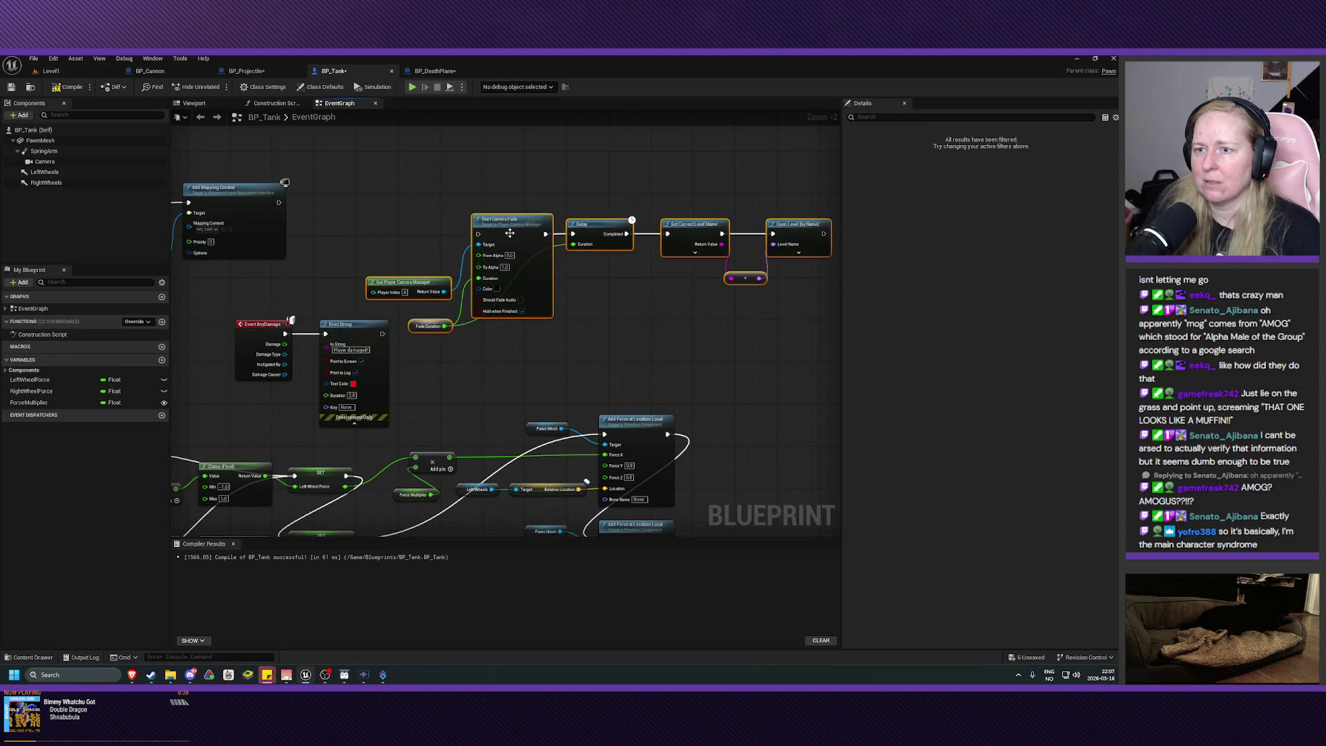
{"action": "left_click", "coordinate": [359, 329]}
{"action": "key", "text": "Delete"}
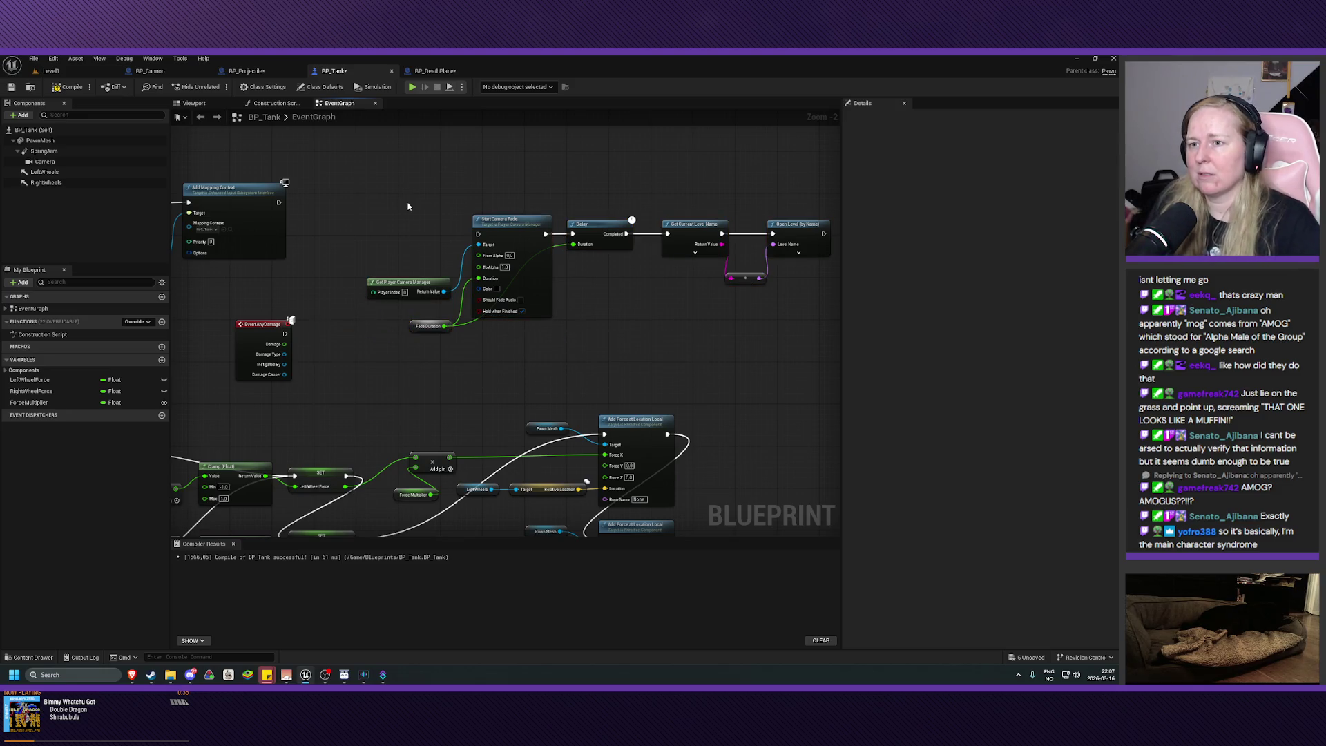
- Wire Event AnyDamage into Start Camera Fade and arrange the pasted chain beside it
{"action": "mouse_move", "coordinate": [237, 352]}
{"action": "left_mouse_down"}
{"action": "mouse_move", "coordinate": [355, 220]}
{"action": "mouse_move", "coordinate": [378, 228]}
{"action": "left_mouse_up"}
{"action": "mouse_move", "coordinate": [620, 366]}
{"action": "left_mouse_down"}
{"action": "mouse_move", "coordinate": [755, 205]}
{"action": "mouse_move", "coordinate": [828, 299]}
{"action": "mouse_move", "coordinate": [839, 382]}
{"action": "mouse_move", "coordinate": [537, 380]}
{"action": "left_mouse_up"}
{"action": "left_click_drag", "start_coordinate": [325, 245], "coordinate": [375, 271]}
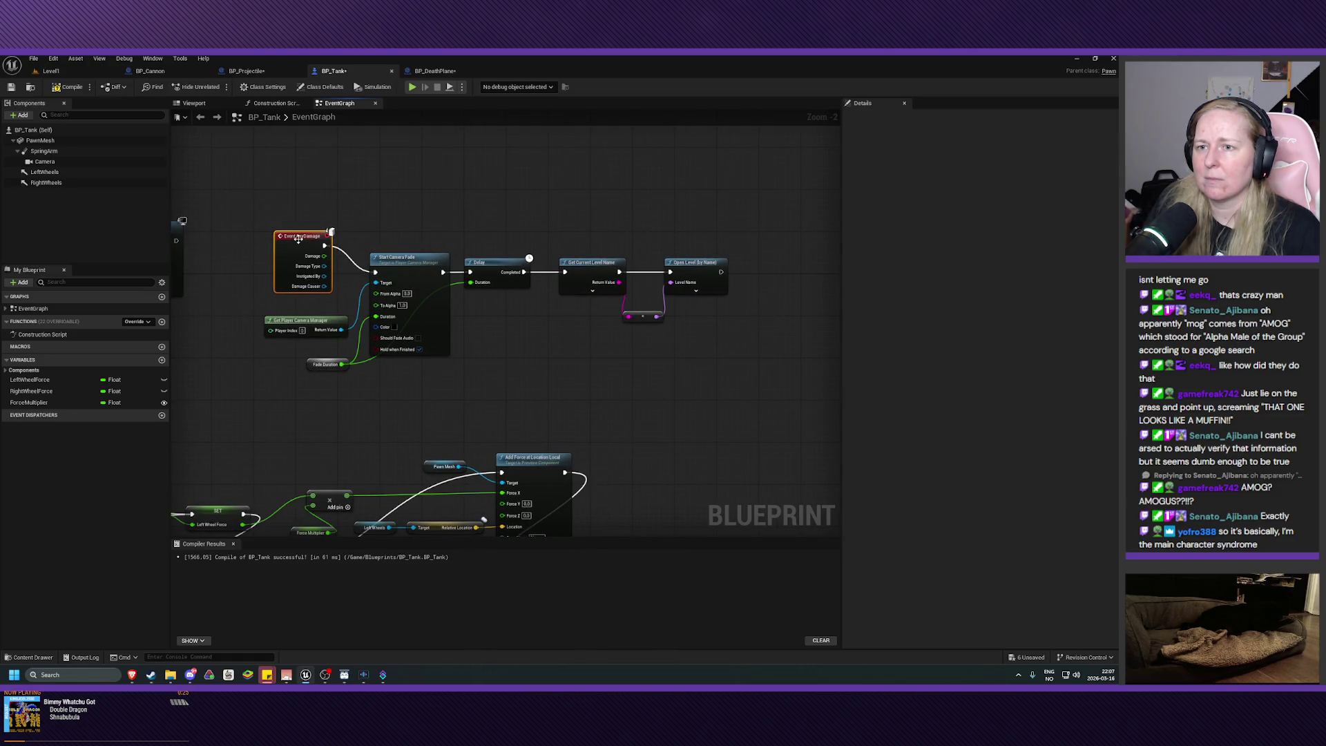
{"action": "left_click_drag", "start_coordinate": [298, 239], "coordinate": [288, 233]}
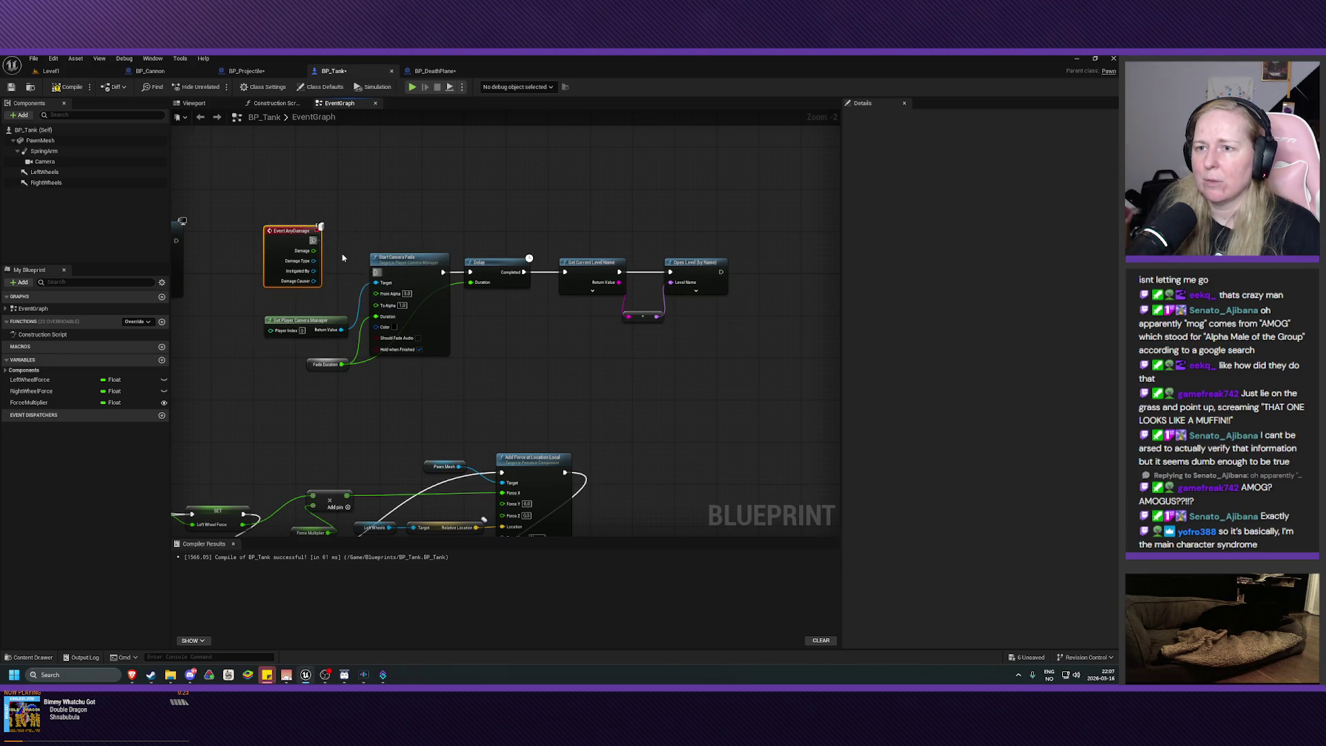
{"action": "mouse_move", "coordinate": [280, 418]}
{"action": "left_mouse_down"}
{"action": "mouse_move", "coordinate": [583, 290]}
{"action": "mouse_move", "coordinate": [733, 252]}
{"action": "left_mouse_up"}
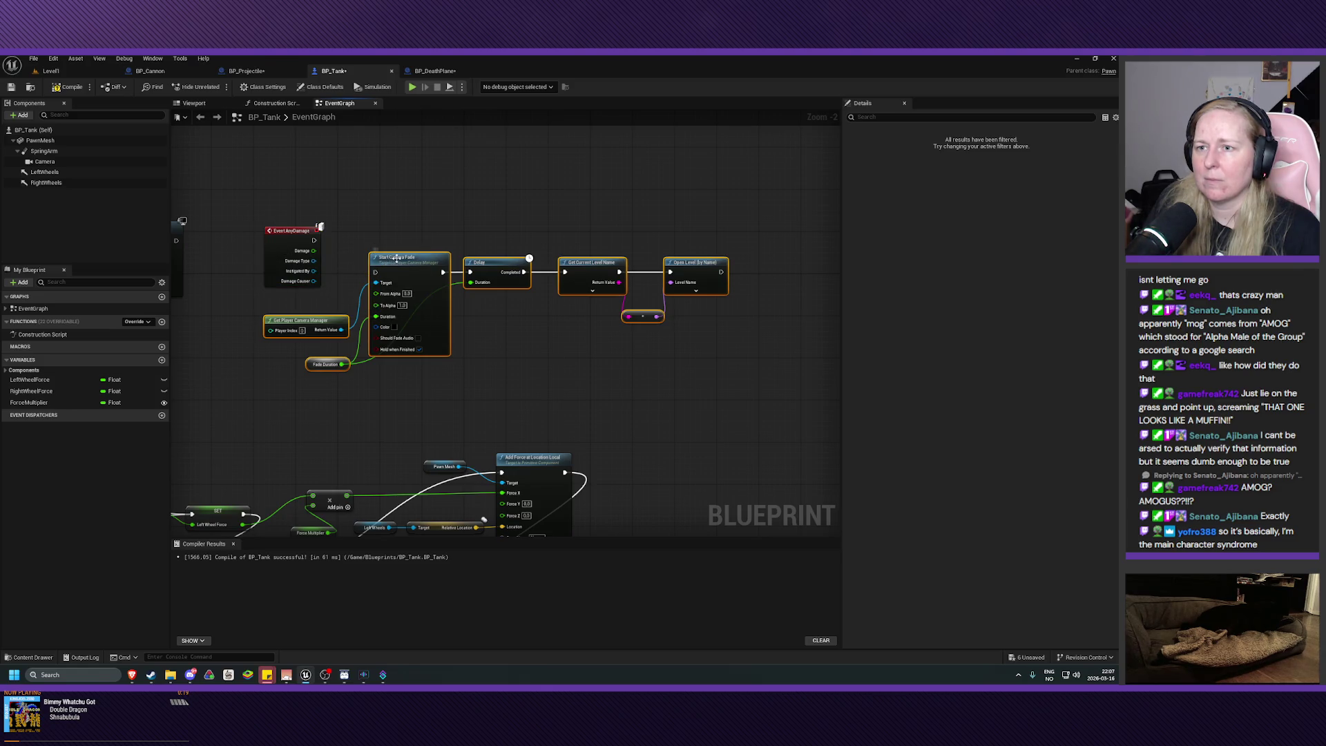
{"action": "left_click_drag", "start_coordinate": [394, 259], "coordinate": [459, 263]}
- Add a Do Once node and place it beside Event AnyDamage
{"action": "left_click", "coordinate": [369, 269]}
{"action": "right_click", "coordinate": [369, 270]}
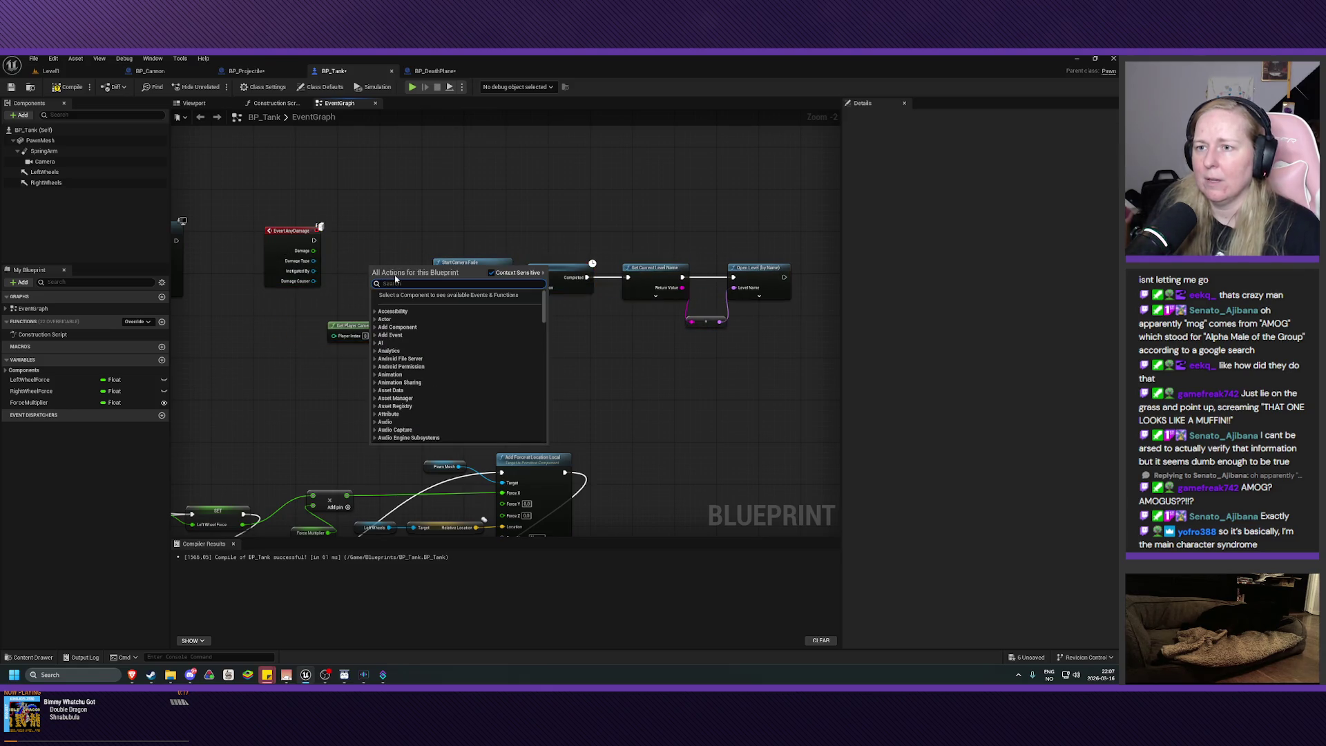
{"action": "type", "text": "do once"}
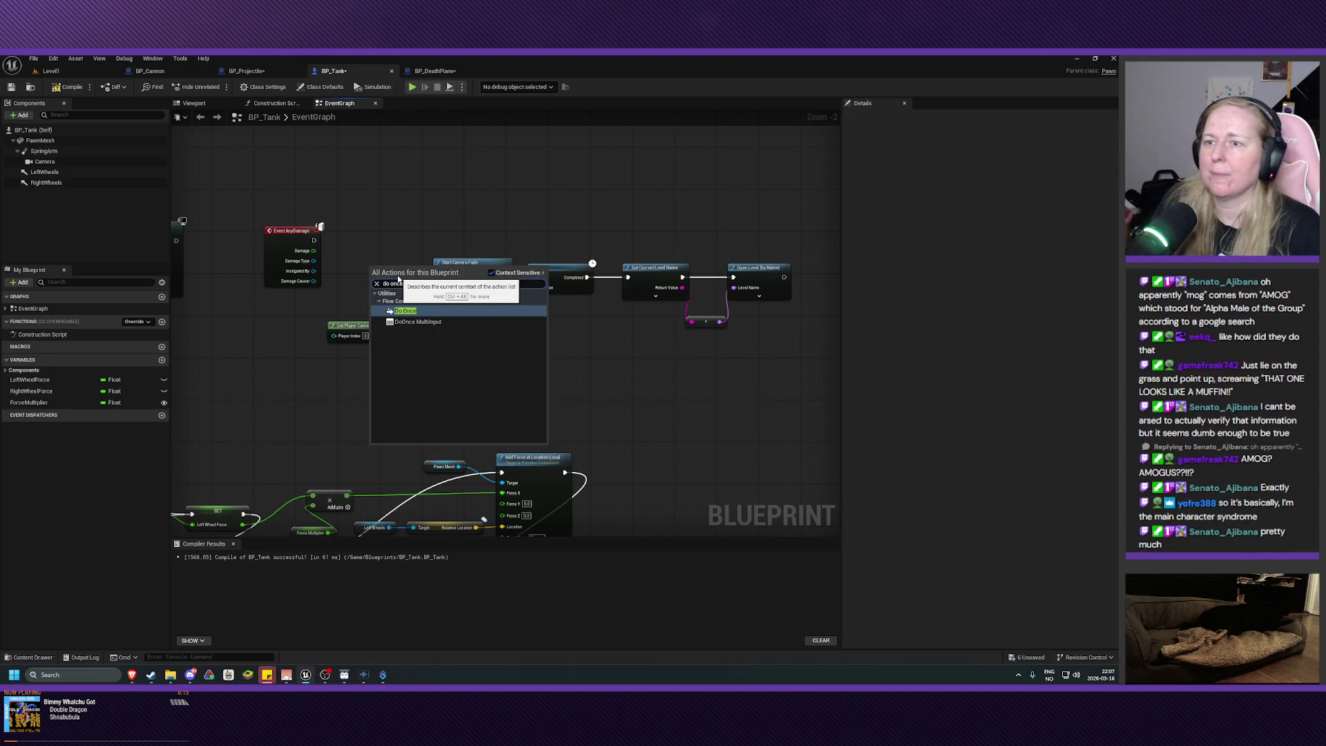
{"action": "left_click", "coordinate": [396, 309]}
{"action": "mouse_move", "coordinate": [396, 304]}
{"action": "left_mouse_down"}
{"action": "mouse_move", "coordinate": [335, 241]}
{"action": "mouse_move", "coordinate": [414, 247]}
{"action": "mouse_move", "coordinate": [438, 277]}
{"action": "left_mouse_up"}
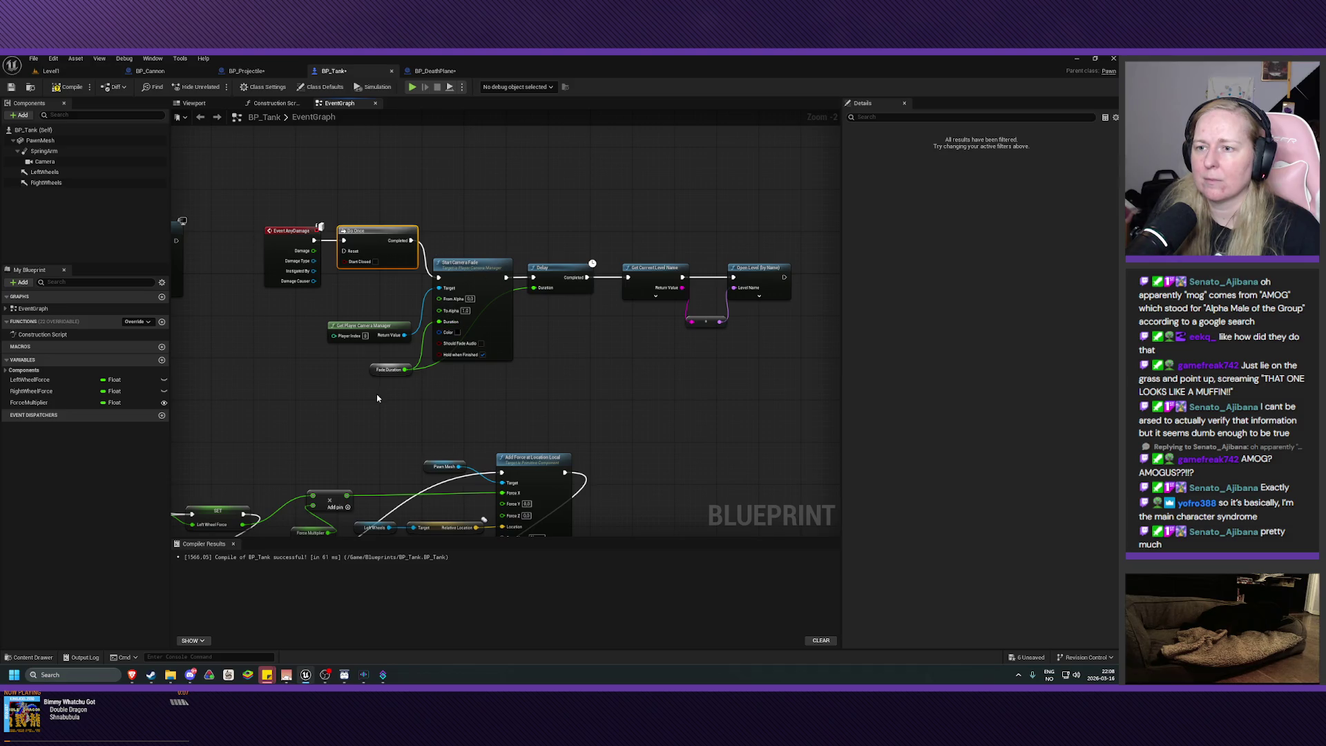
- Move the camera fade, delay and Open Level nodes up together, then save BP_Tank
{"action": "left_click_drag", "start_coordinate": [284, 391], "coordinate": [762, 289]}
{"action": "left_click", "coordinate": [282, 248], "text": "ctrl"}
{"action": "mouse_move", "coordinate": [456, 270]}
{"action": "left_mouse_down"}
{"action": "mouse_move", "coordinate": [476, 242]}
{"action": "mouse_move", "coordinate": [464, 231]}
{"action": "left_mouse_up"}
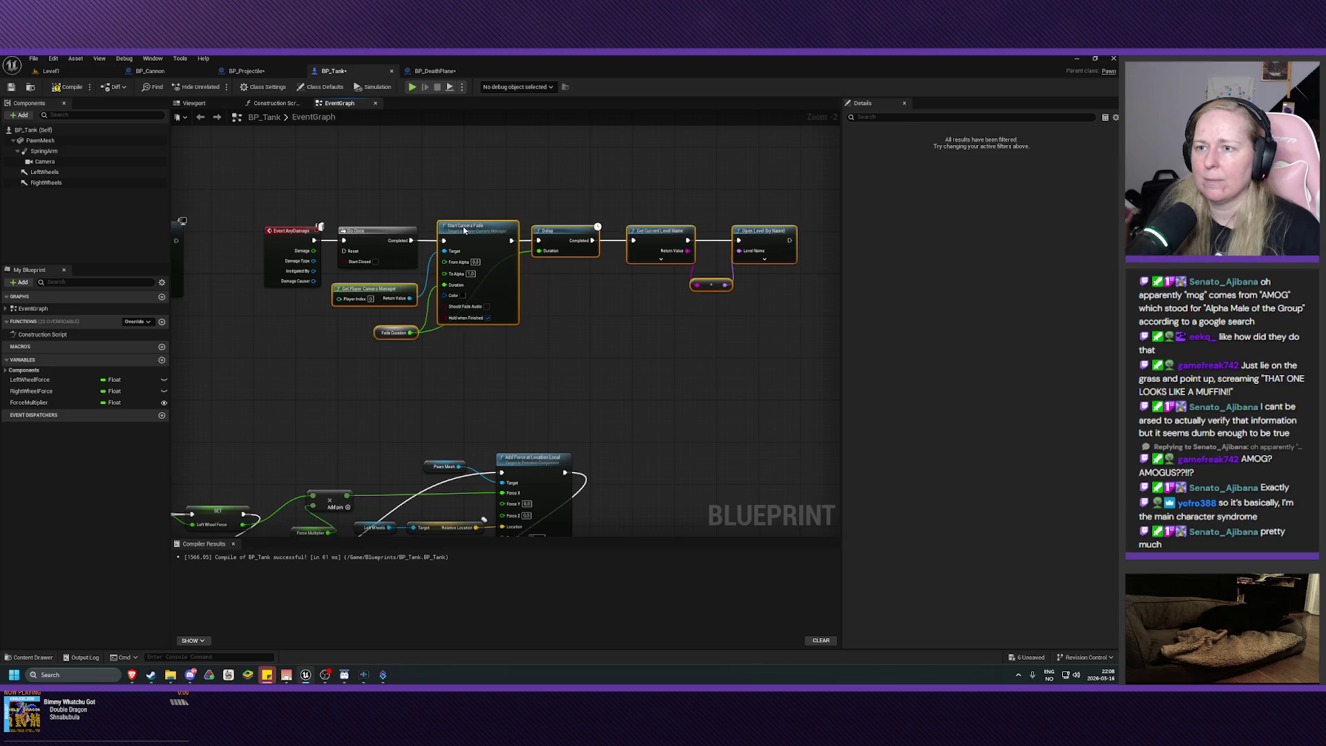
{"action": "left_click", "coordinate": [710, 361]}
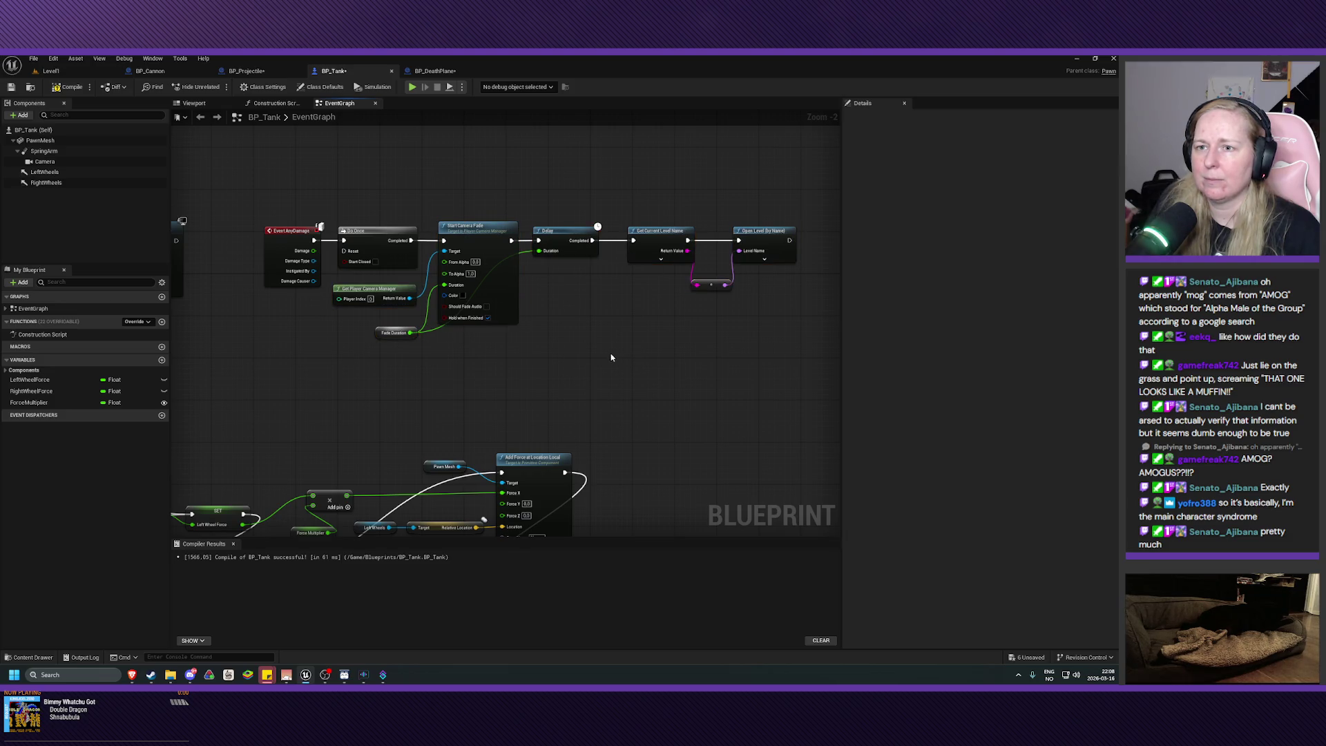
{"action": "left_click_drag", "start_coordinate": [628, 381], "coordinate": [618, 384]}
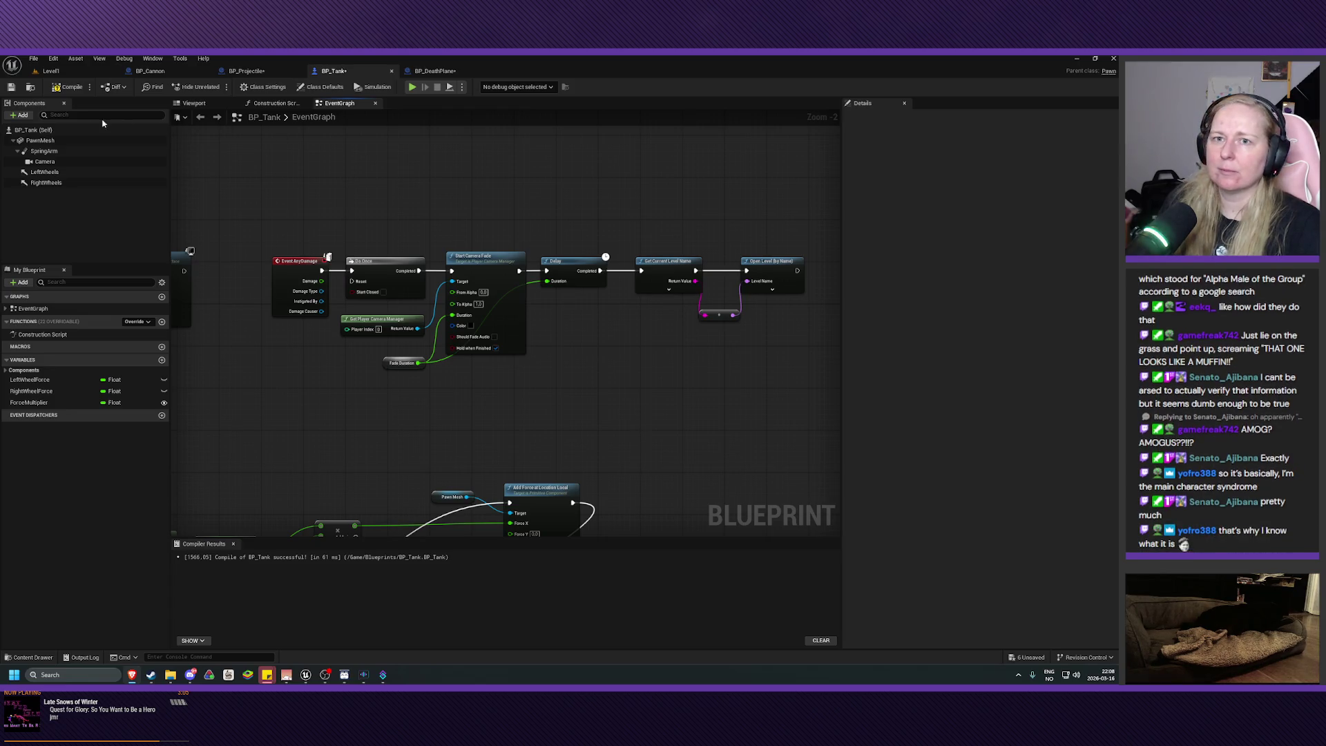
{"action": "key", "text": "ctrl+s"}
- Recompile, create the Float variable FadeDuration, and jump to the broken Fade Duration node
{"action": "key", "text": "F7"}
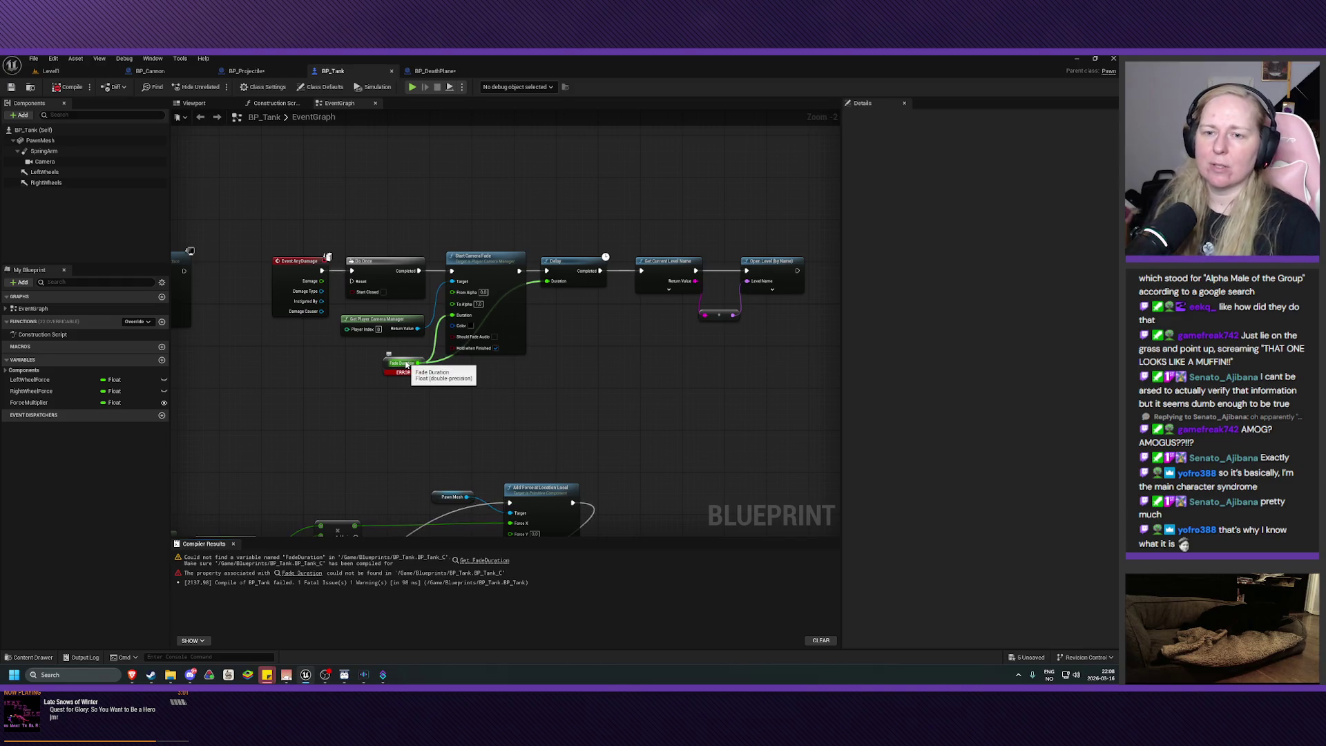
{"action": "left_click", "coordinate": [161, 360]}
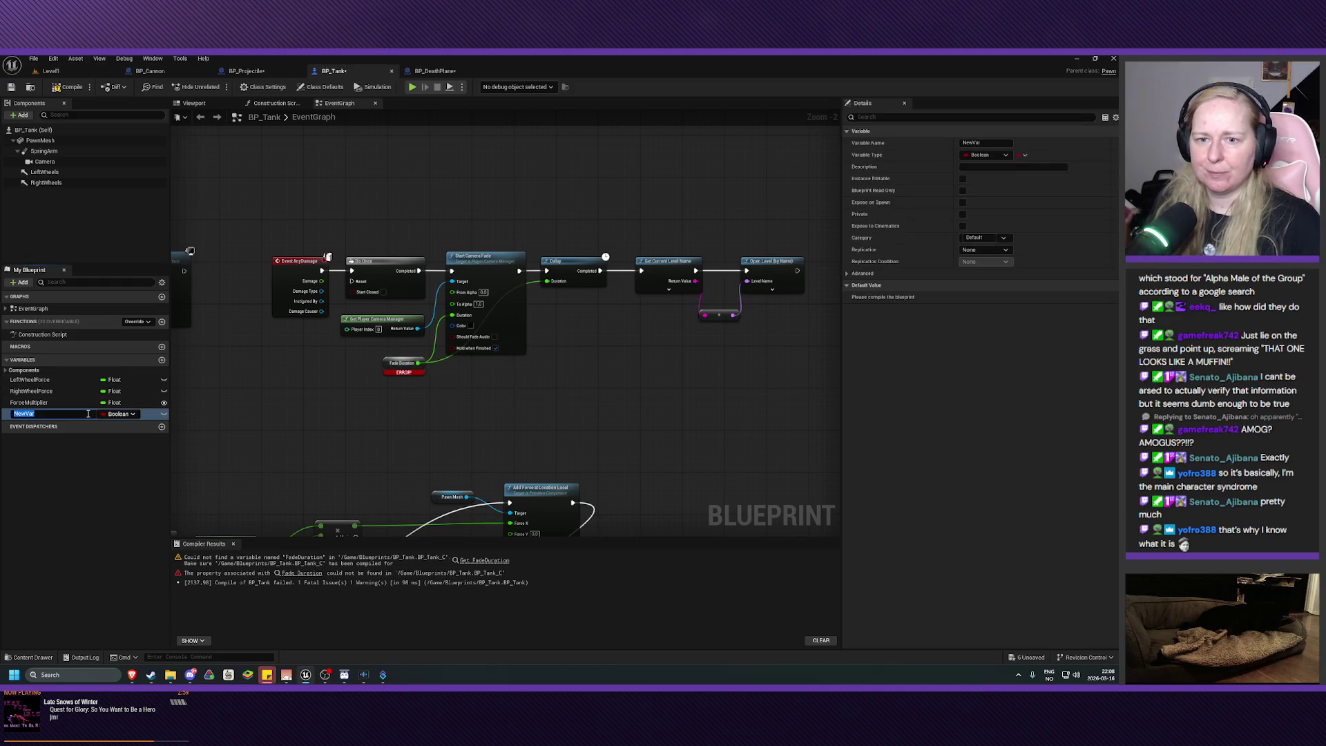
{"action": "type", "text": "FadeDuration"}
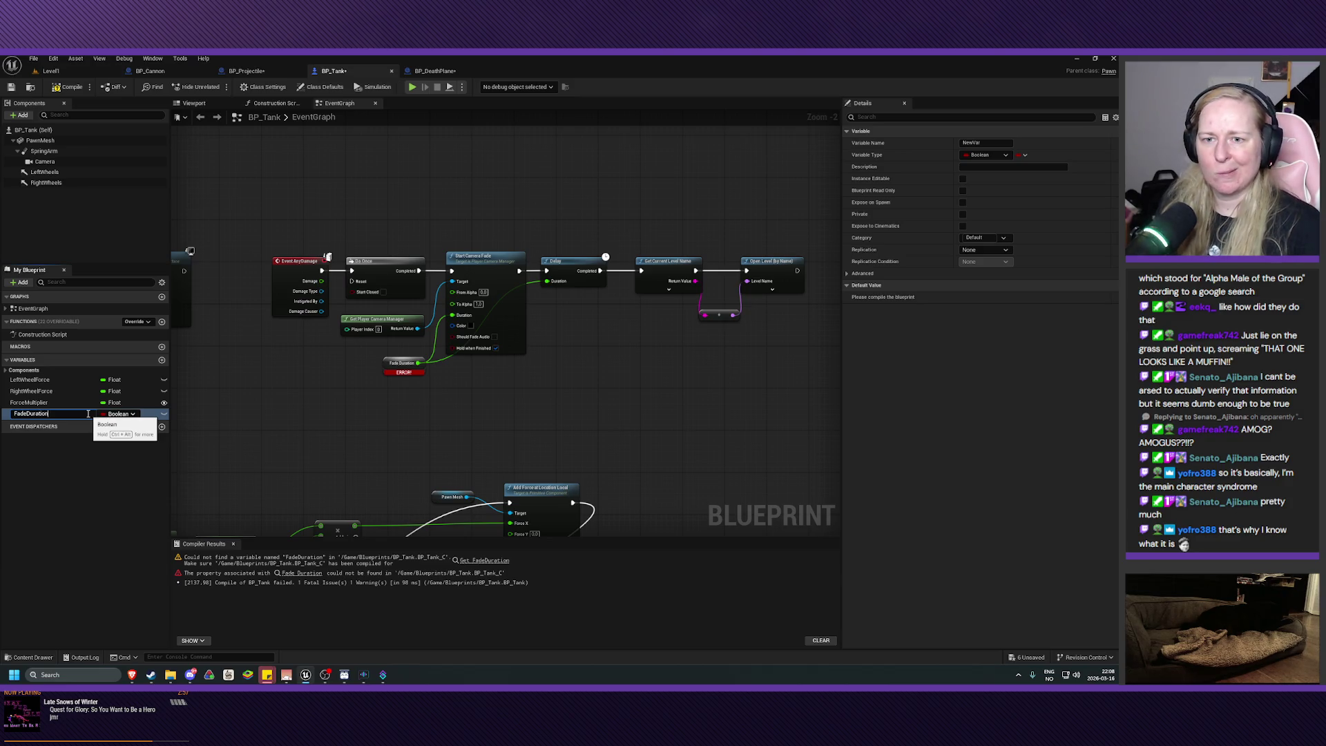
{"action": "key", "text": "Return"}
{"action": "left_click", "coordinate": [119, 413]}
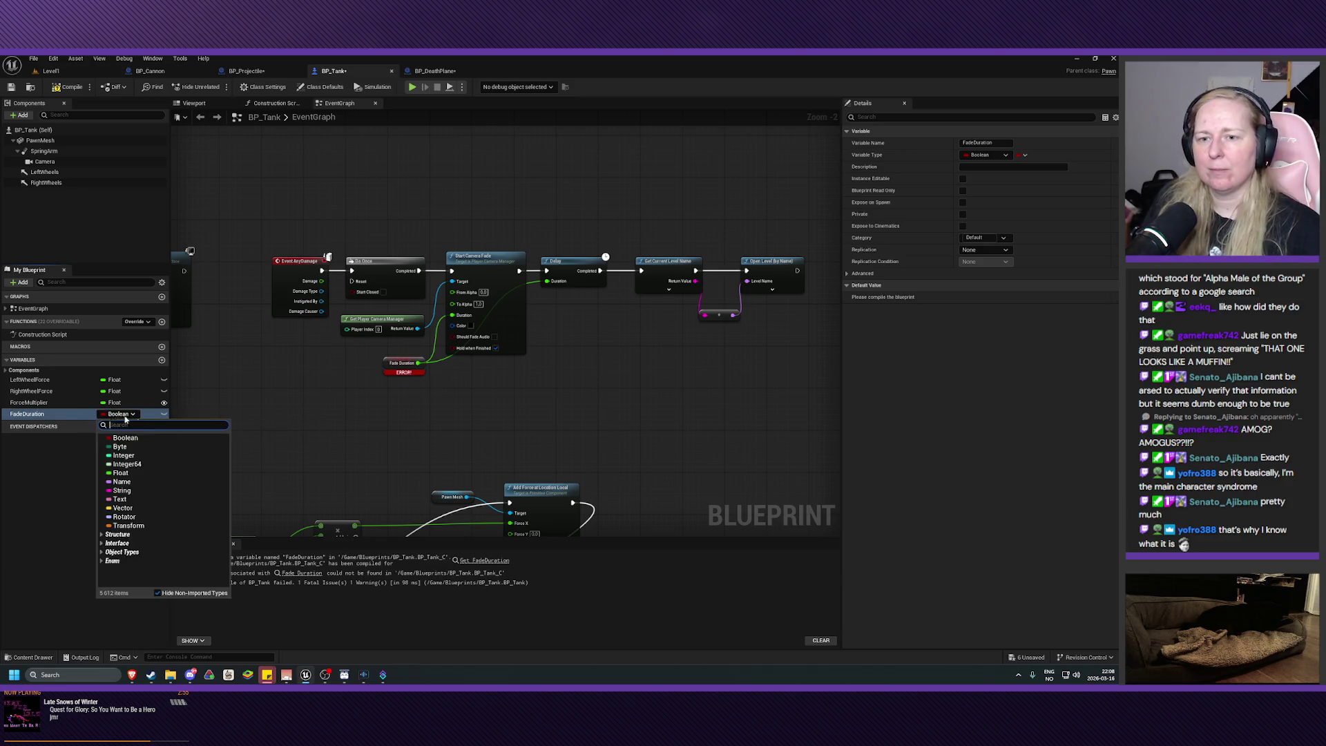
{"action": "left_click", "coordinate": [116, 471]}
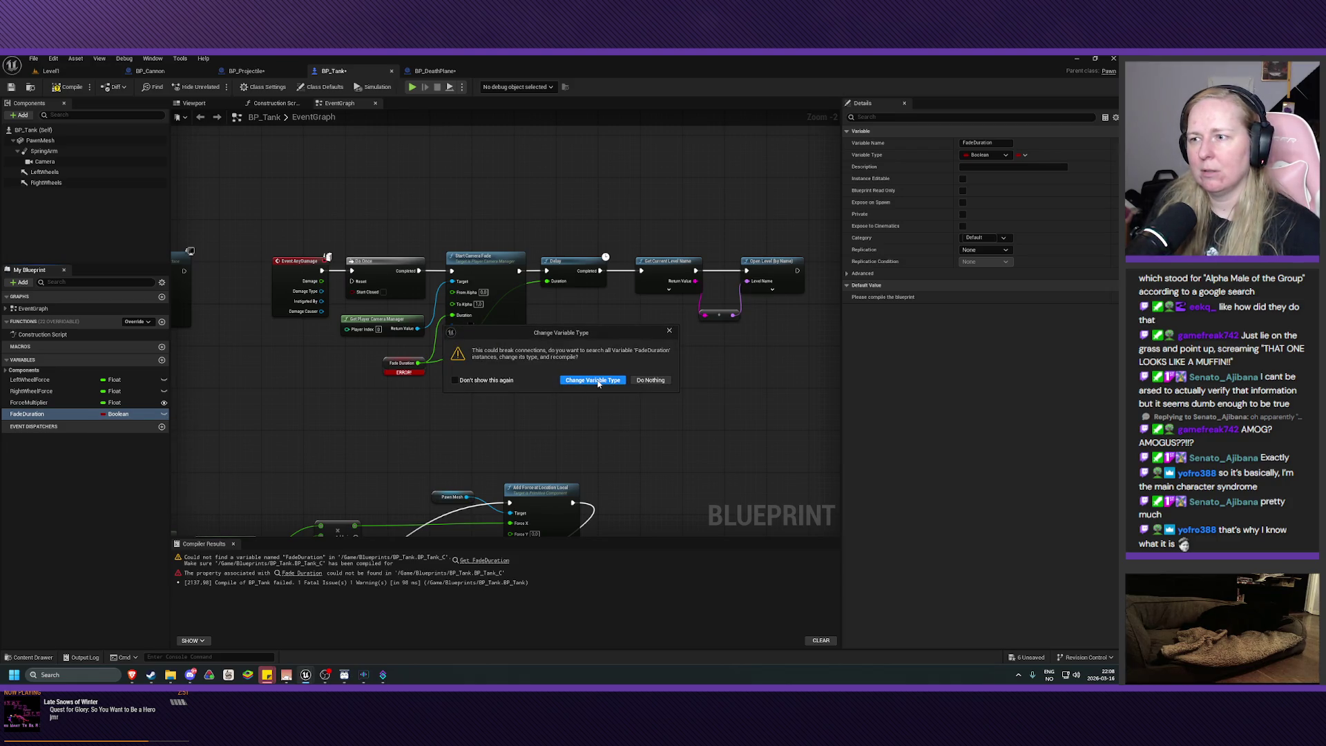
{"action": "left_click", "coordinate": [598, 381]}
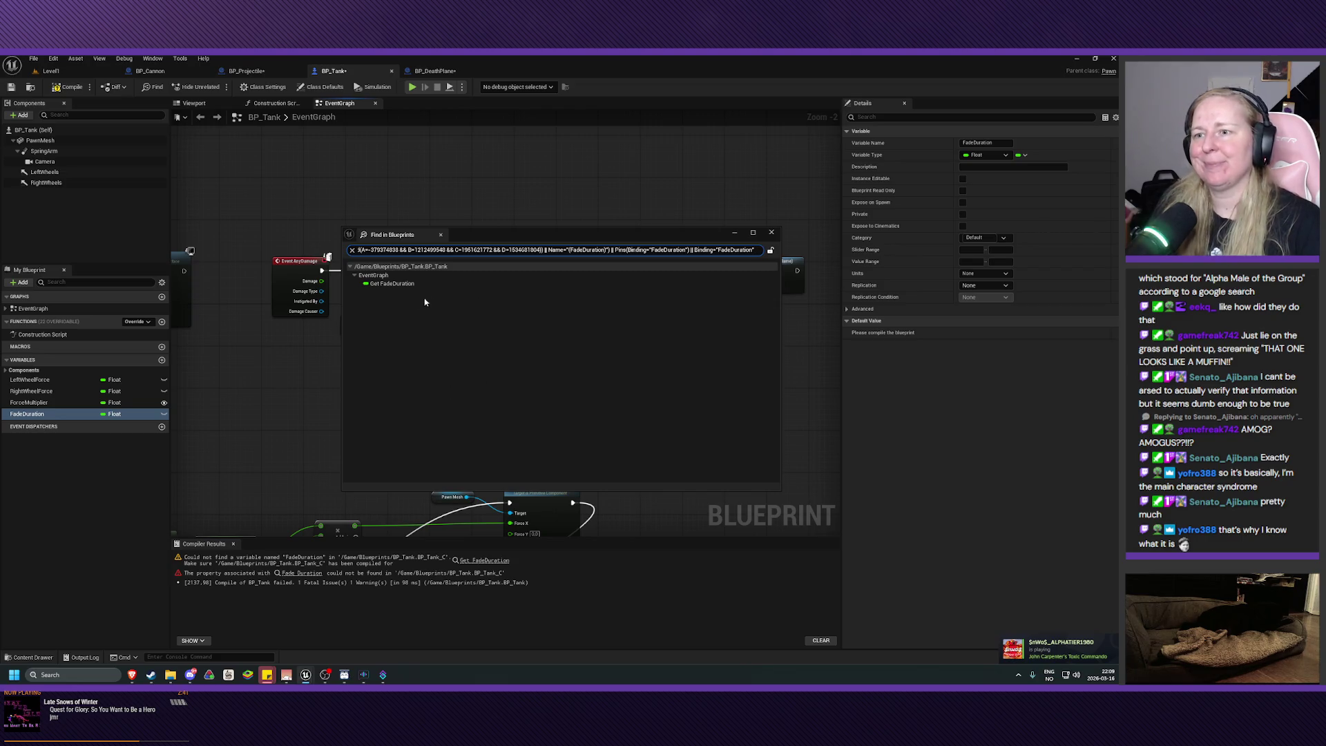
{"action": "left_click", "coordinate": [393, 284]}
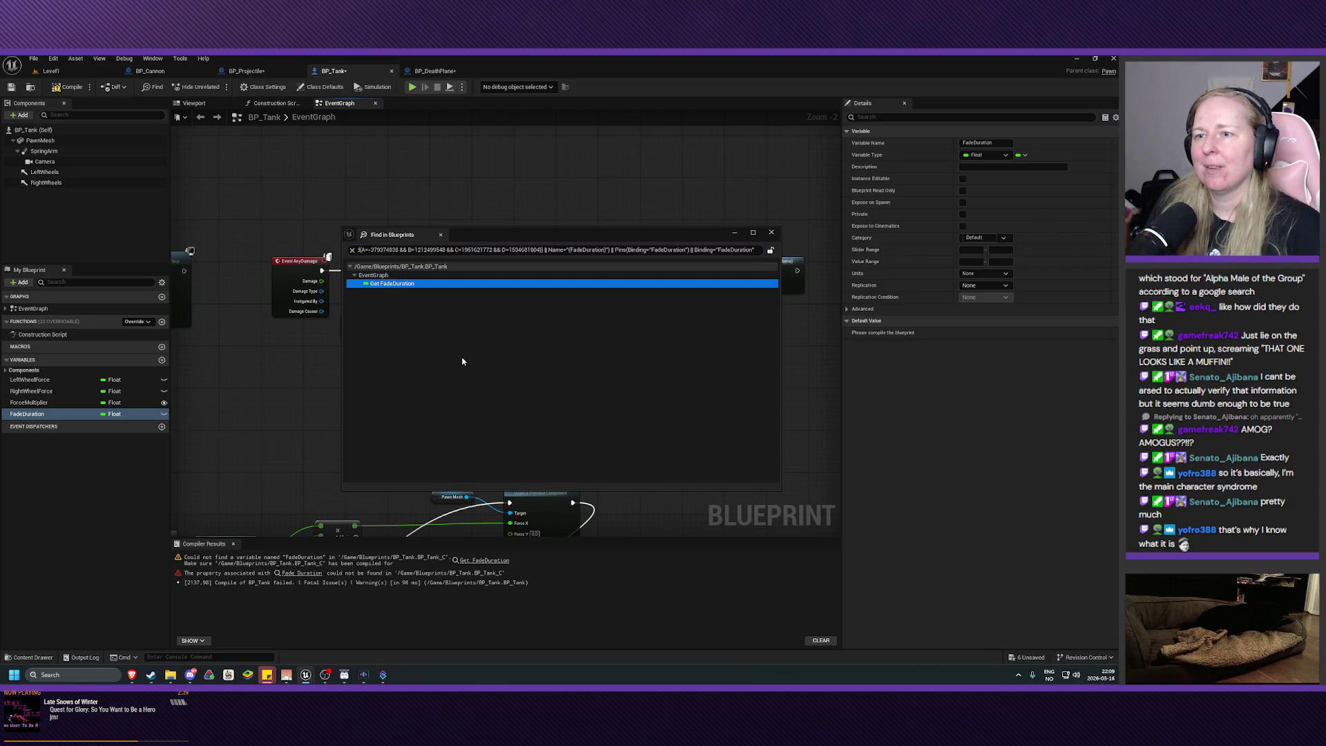
{"action": "double_click", "coordinate": [392, 284]}
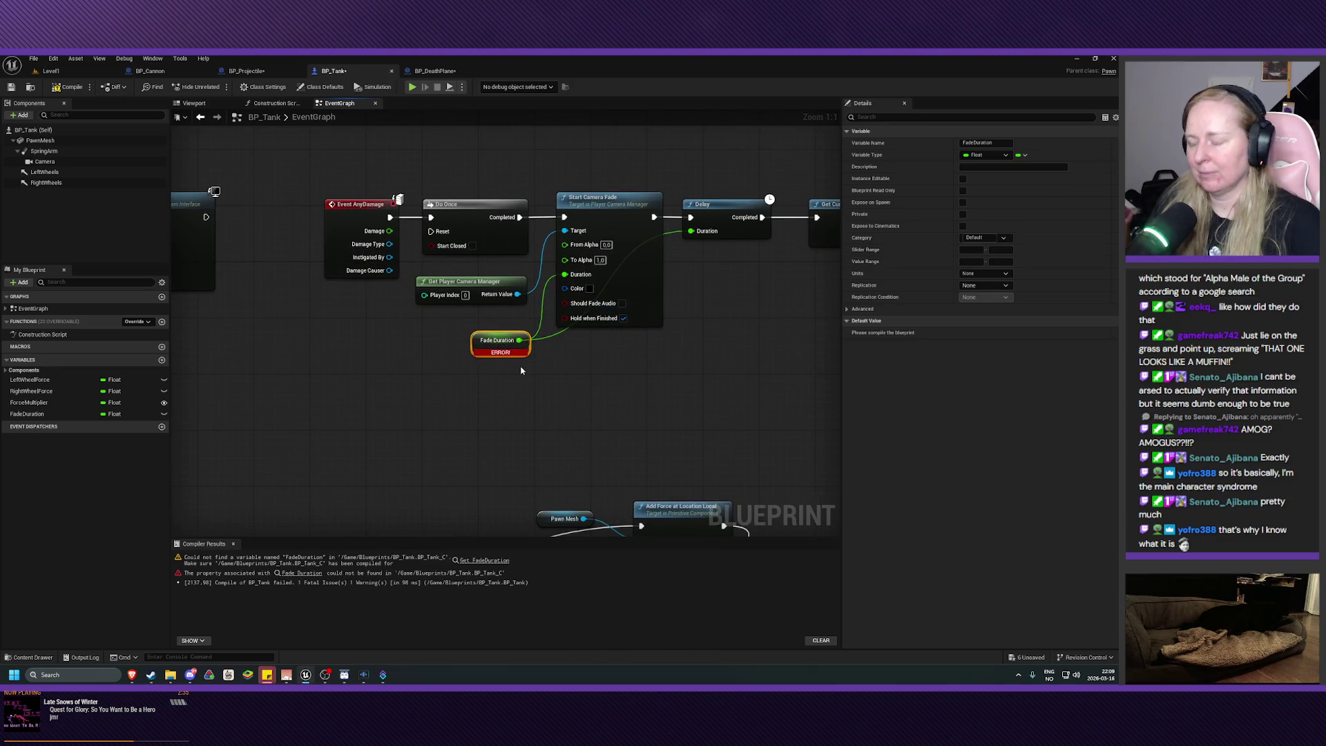
- Swap the broken node for a FadeDuration getter wired into the Delay's duration
{"action": "key", "text": "Delete"}
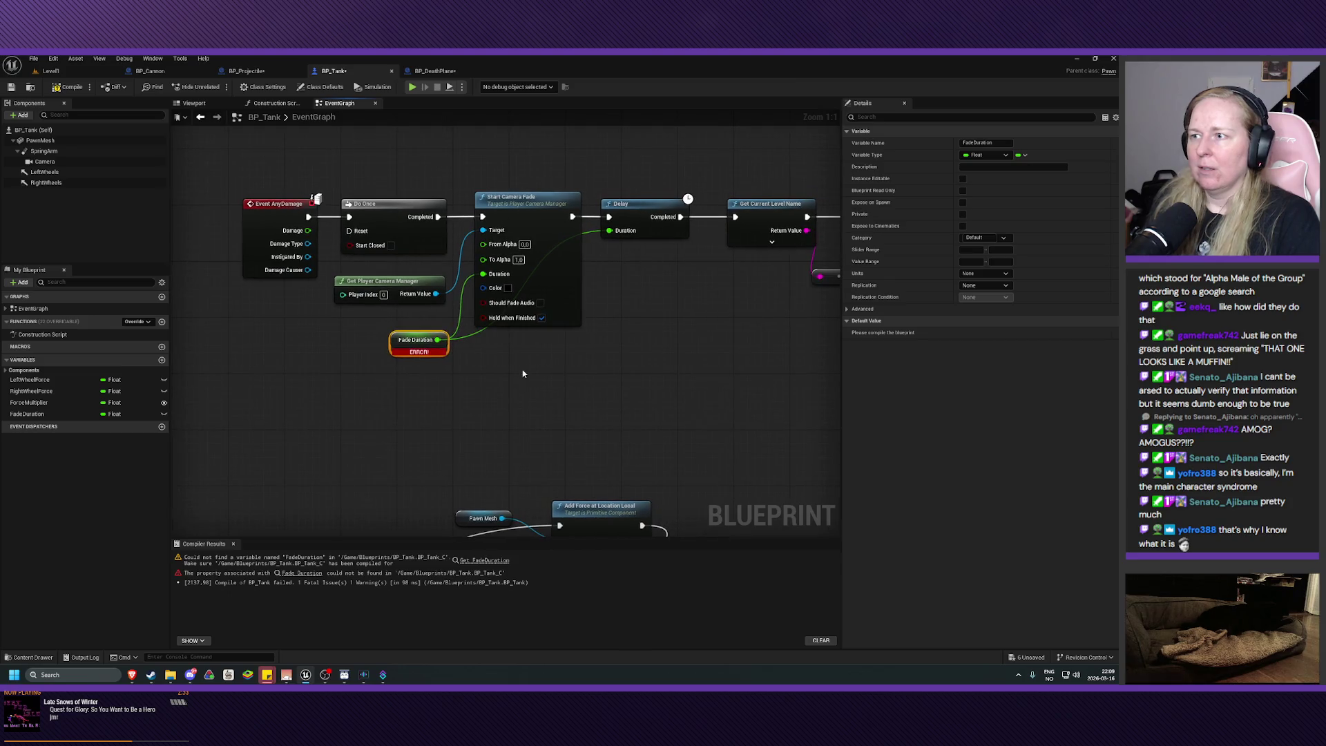
{"action": "mouse_move", "coordinate": [27, 414]}
{"action": "left_mouse_down"}
{"action": "mouse_move", "coordinate": [346, 388]}
{"action": "mouse_move", "coordinate": [484, 274]}
{"action": "left_mouse_up"}
{"action": "mouse_move", "coordinate": [382, 388]}
{"action": "left_mouse_down"}
{"action": "mouse_move", "coordinate": [607, 284]}
{"action": "mouse_move", "coordinate": [610, 231]}
{"action": "left_mouse_up"}
{"action": "left_click_drag", "start_coordinate": [342, 395], "coordinate": [405, 332]}
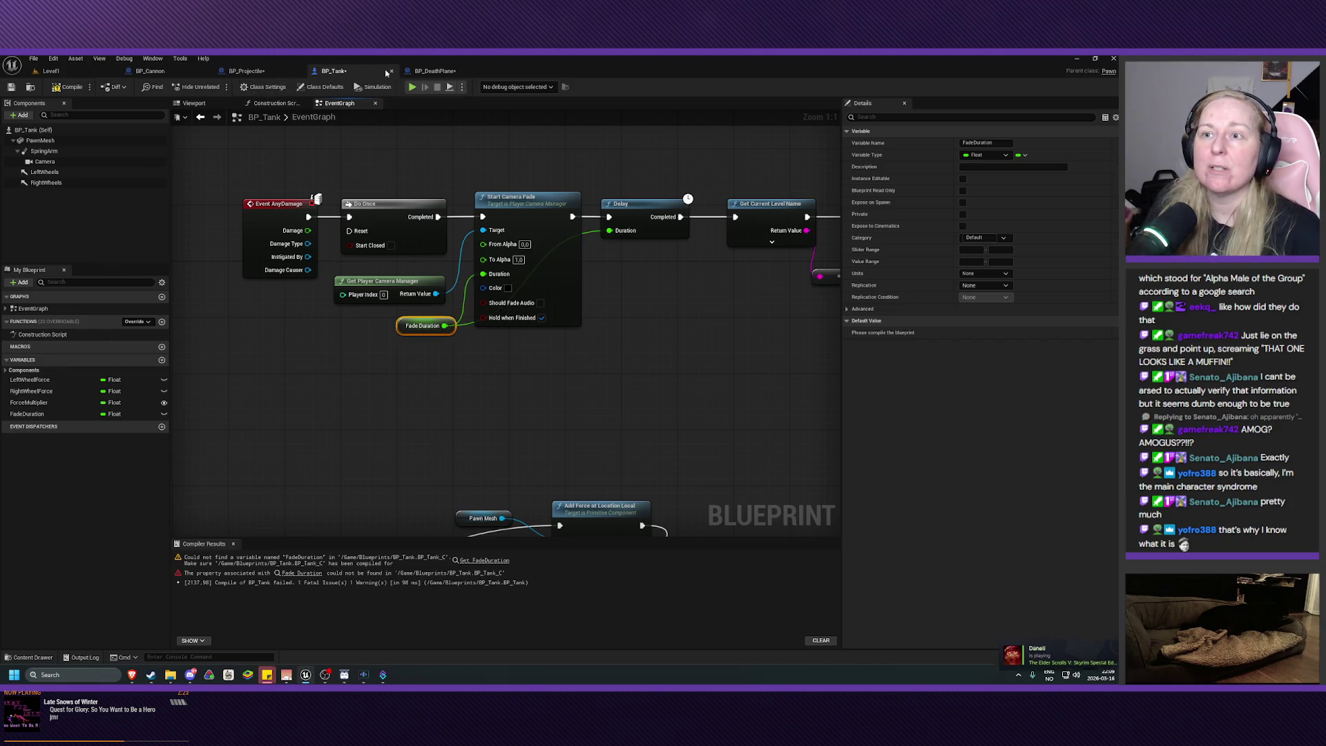
- Compare with BP_DeathPlane's FadeDuration, compile, set the default to 1.0, and save BP_Tank
{"action": "left_click", "coordinate": [435, 70]}
{"action": "left_click", "coordinate": [48, 441]}
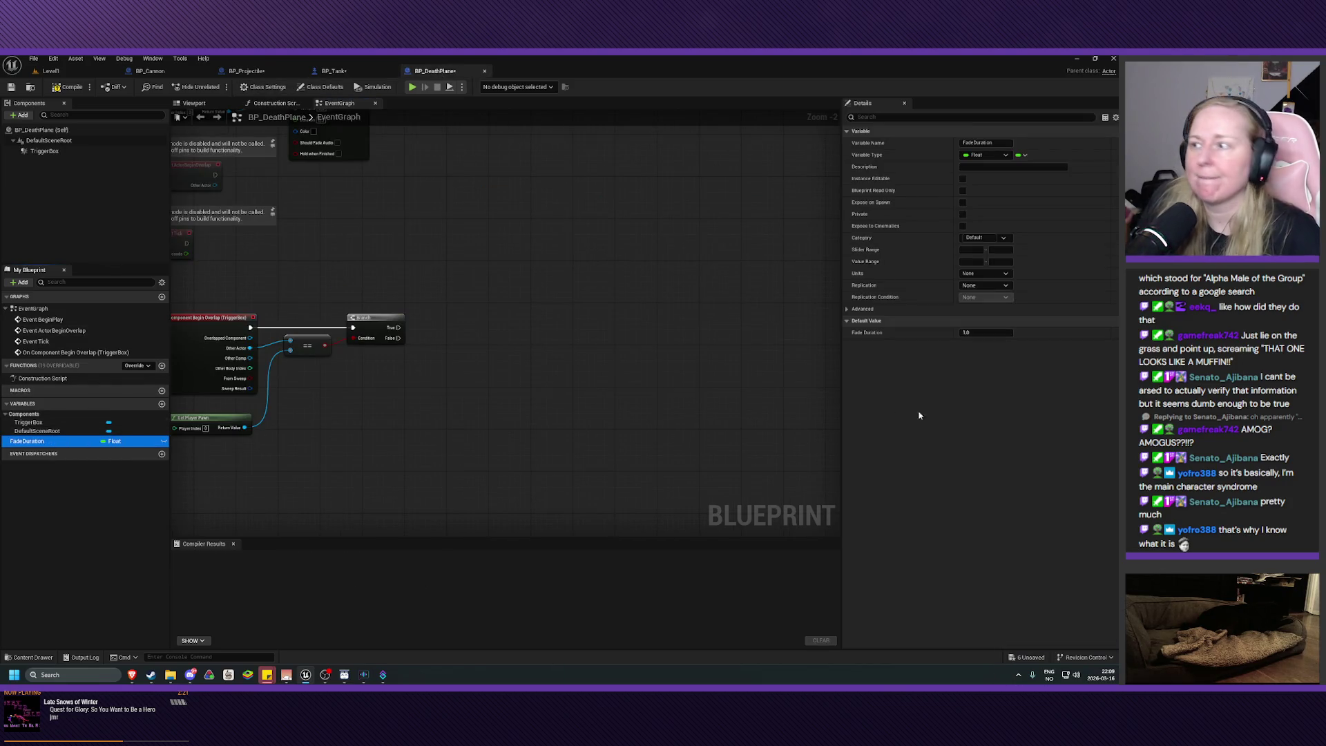
{"action": "left_click", "coordinate": [333, 70]}
{"action": "left_click", "coordinate": [28, 413]}
{"action": "key", "text": "F7"}
{"action": "left_click", "coordinate": [990, 333]}
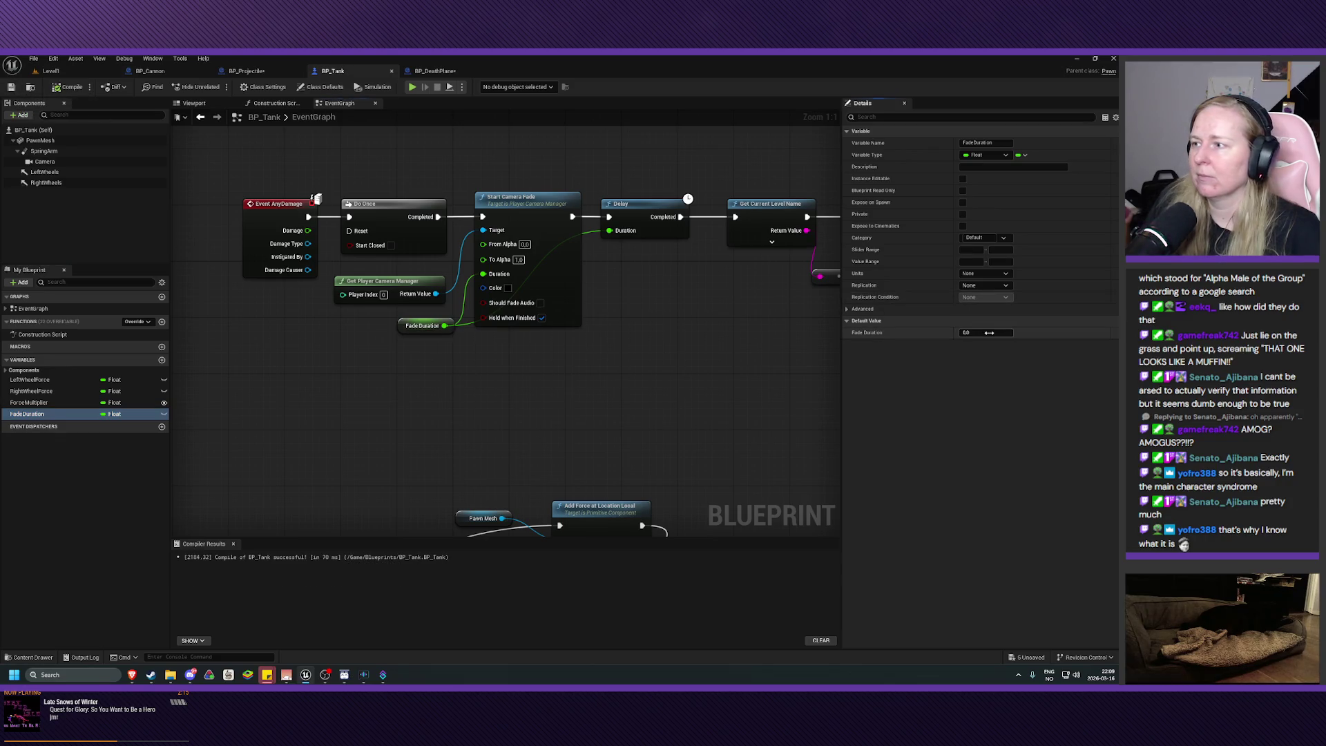
{"action": "key", "text": "Return"}
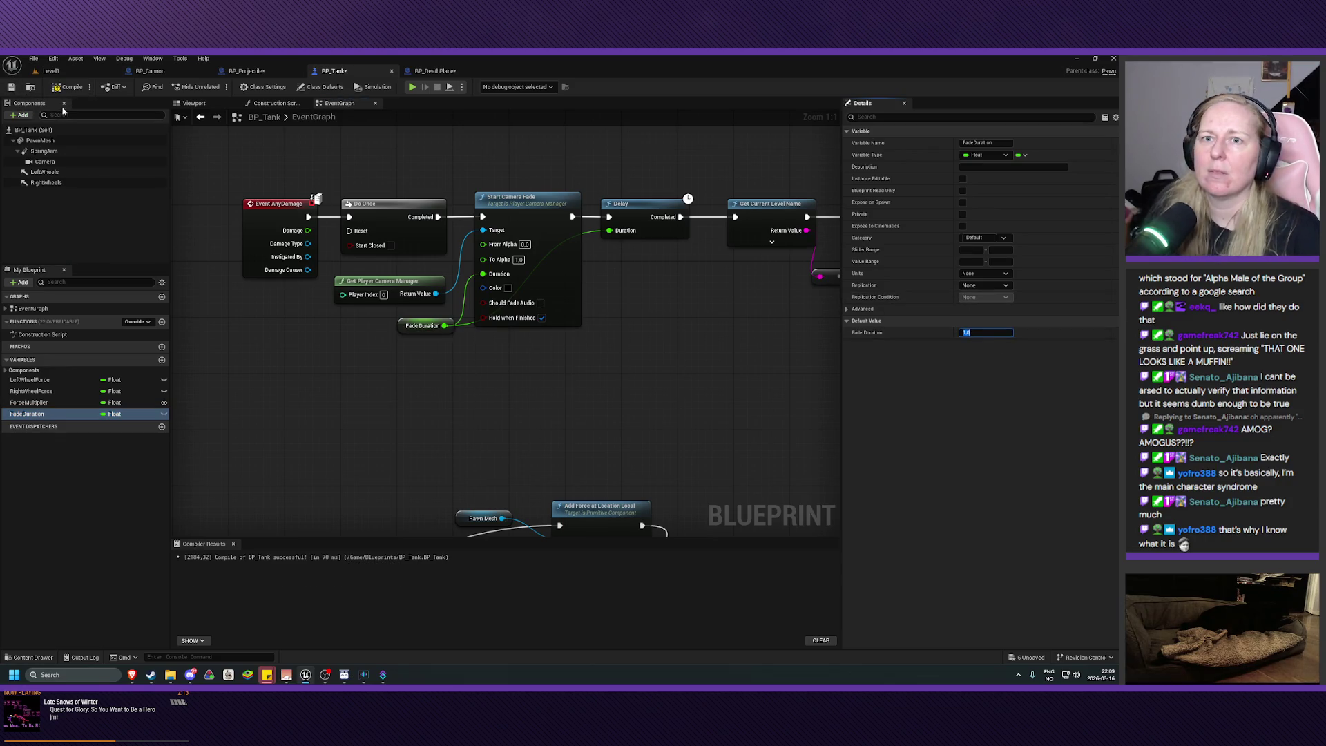
{"action": "left_click", "coordinate": [67, 86]}
{"action": "left_click", "coordinate": [20, 88]}
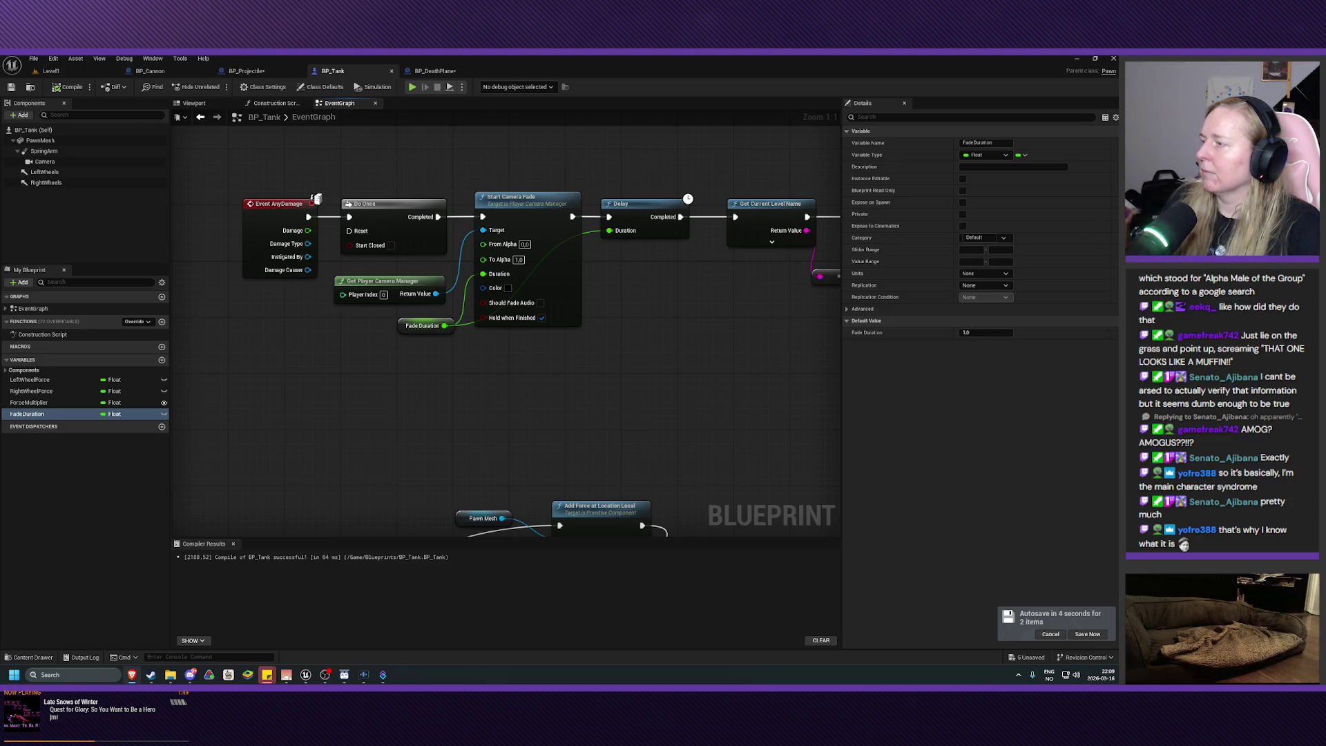
- Play-test Level1 from the level editor, then stop with Escape
{"action": "left_click", "coordinate": [51, 70]}
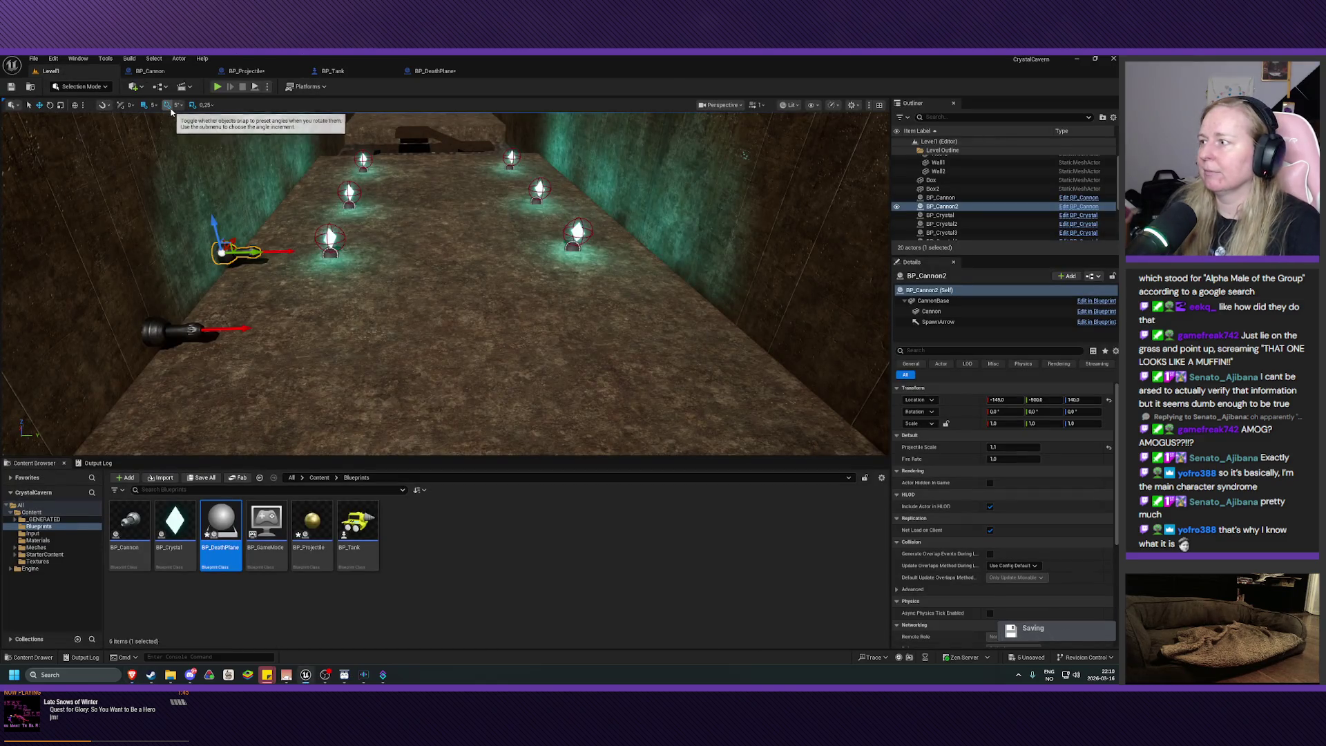
{"action": "left_click", "coordinate": [215, 88]}
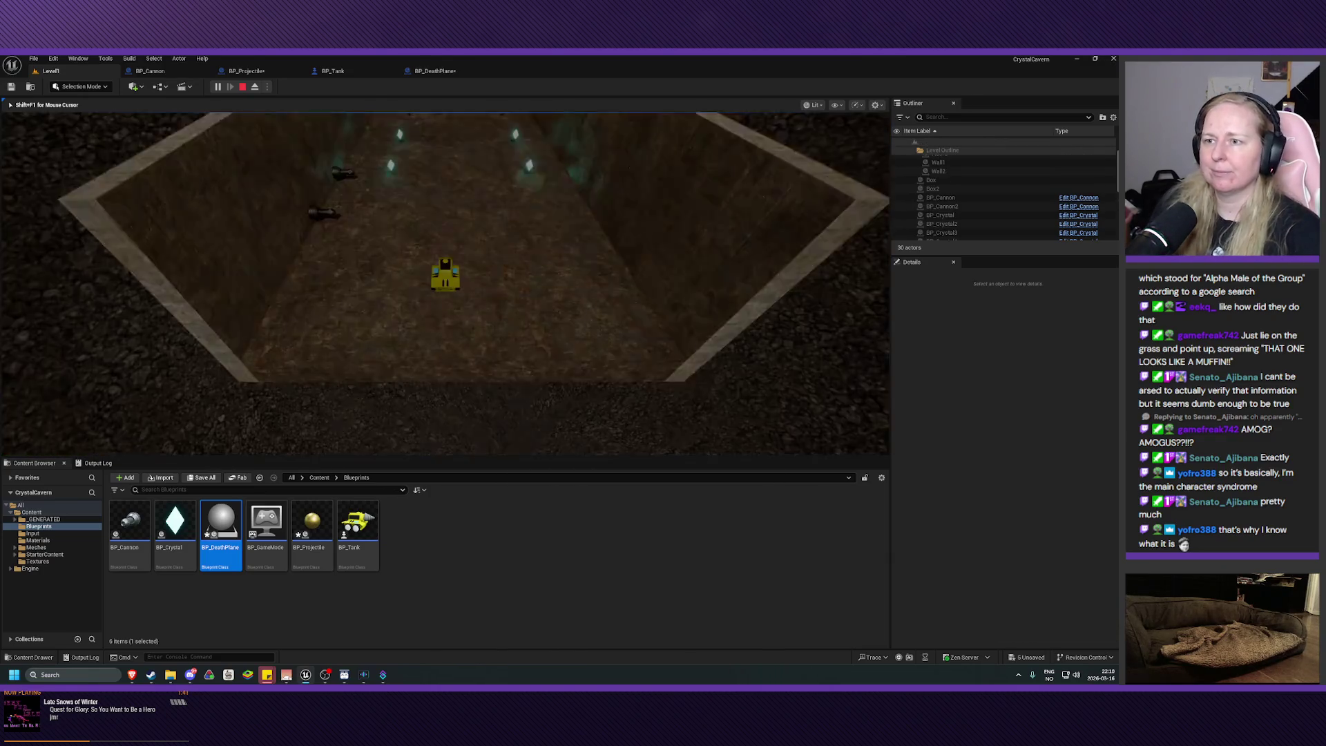
{"action": "key", "text": "Escape"}
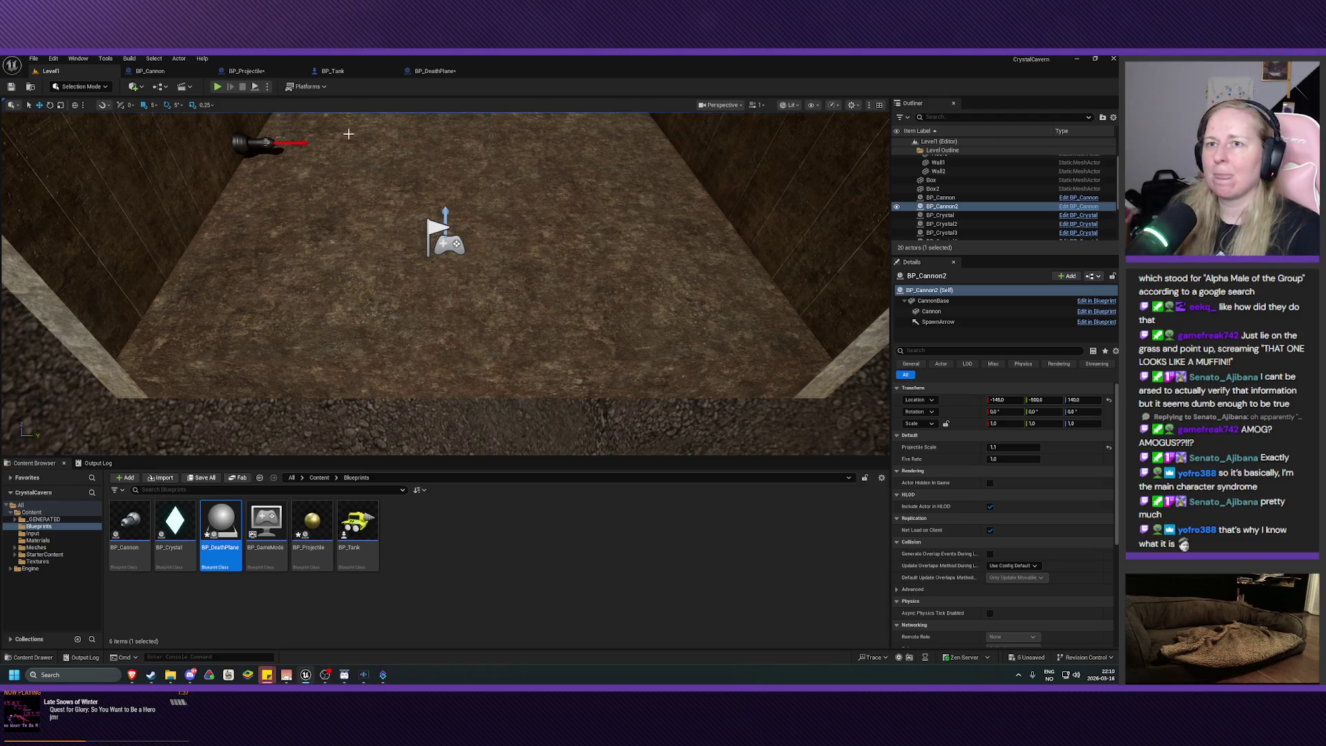
- Bring up the BP_DeathPlane blueprint's Event Graph
{"action": "left_click", "coordinate": [330, 71]}
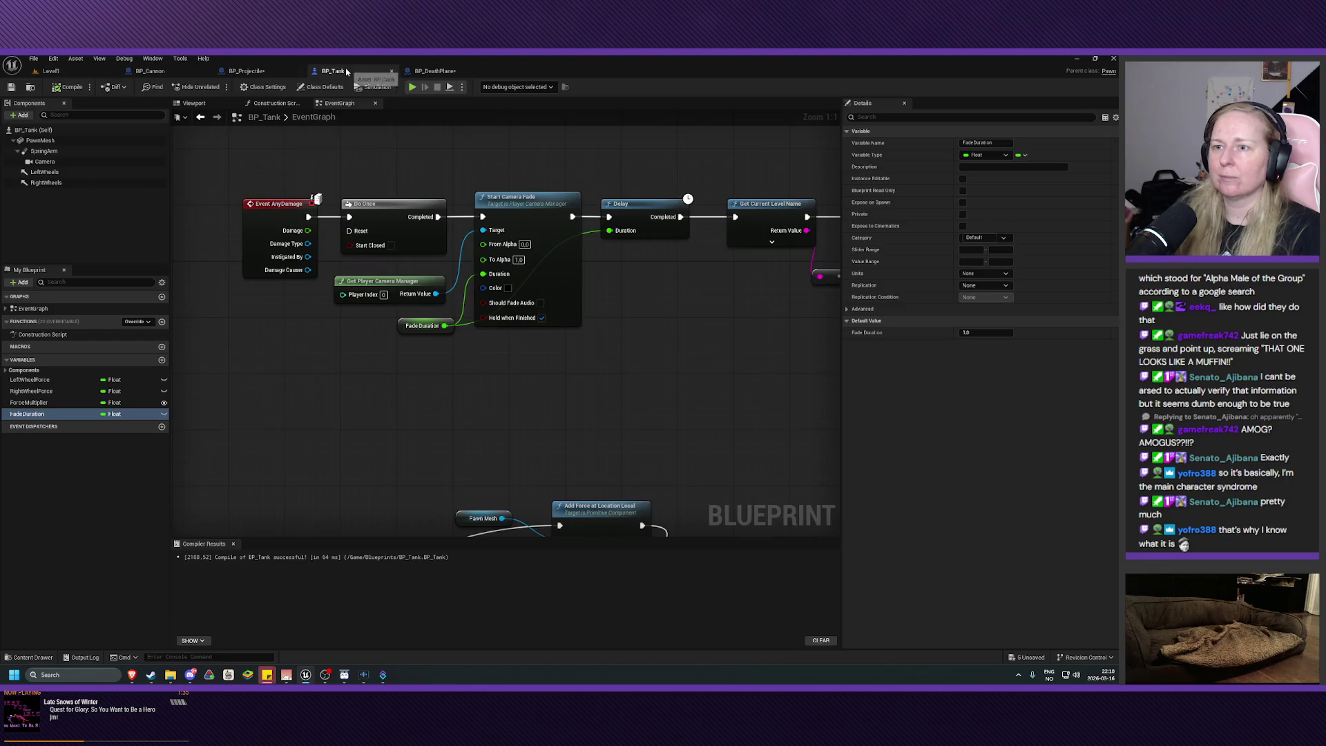
{"action": "left_click", "coordinate": [435, 70]}
{"action": "left_click_drag", "start_coordinate": [457, 360], "coordinate": [497, 363]}
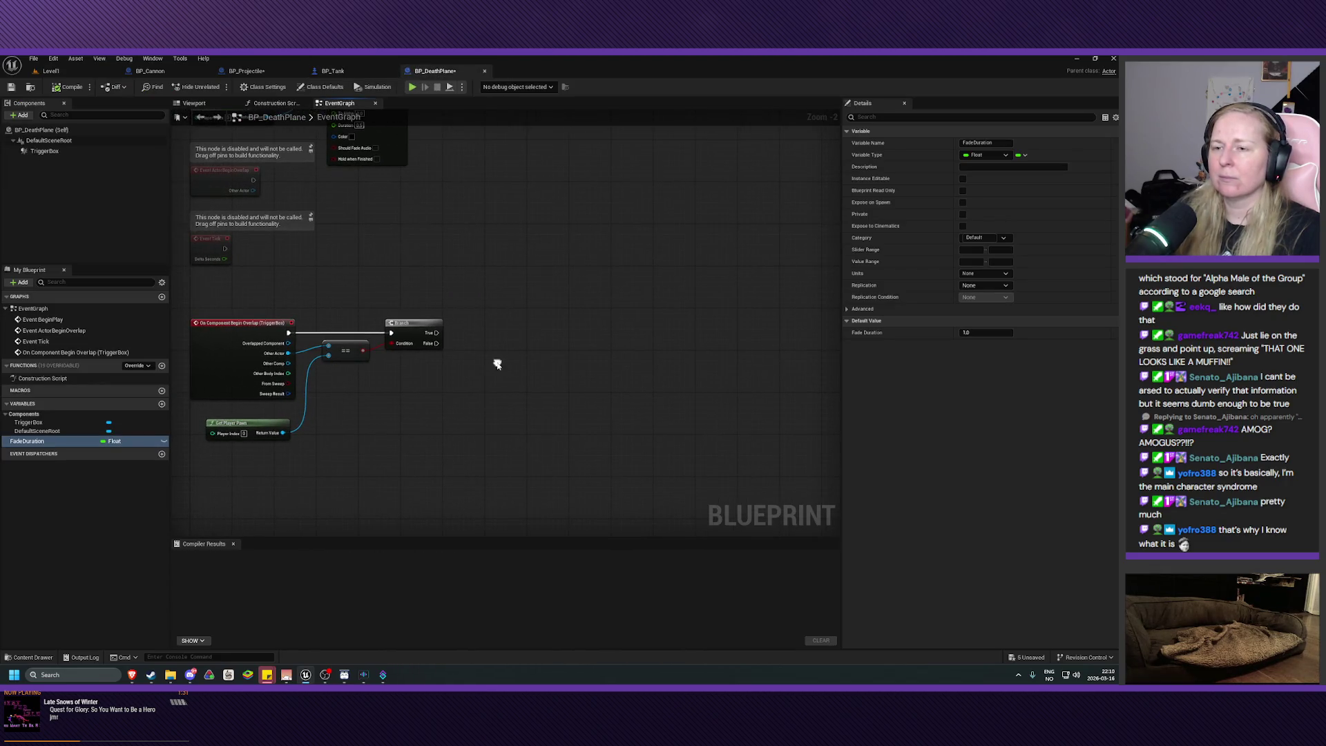
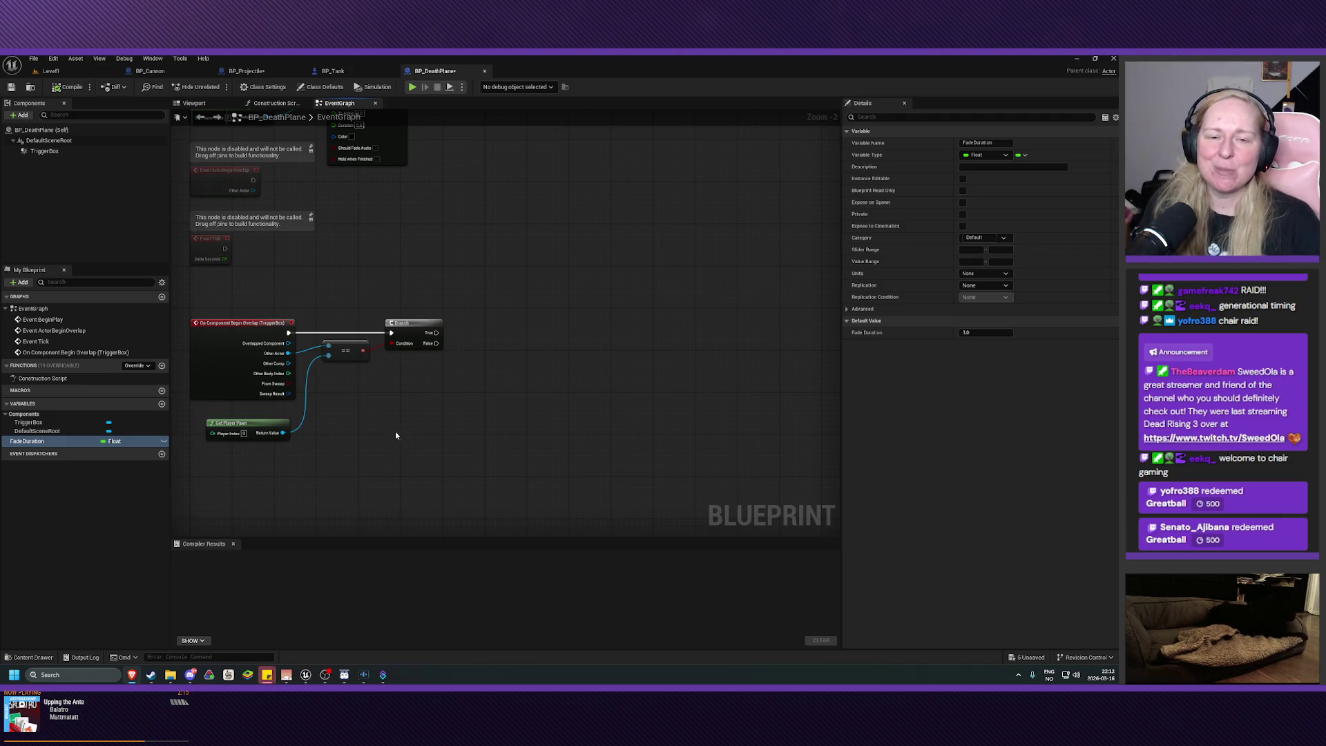
- Attach an Apply Damage node to the Branch's True output in BP_DeathPlane
{"action": "mouse_move", "coordinate": [429, 424]}
{"action": "left_mouse_down"}
{"action": "mouse_move", "coordinate": [411, 436]}
{"action": "mouse_move", "coordinate": [435, 458]}
{"action": "left_mouse_up"}
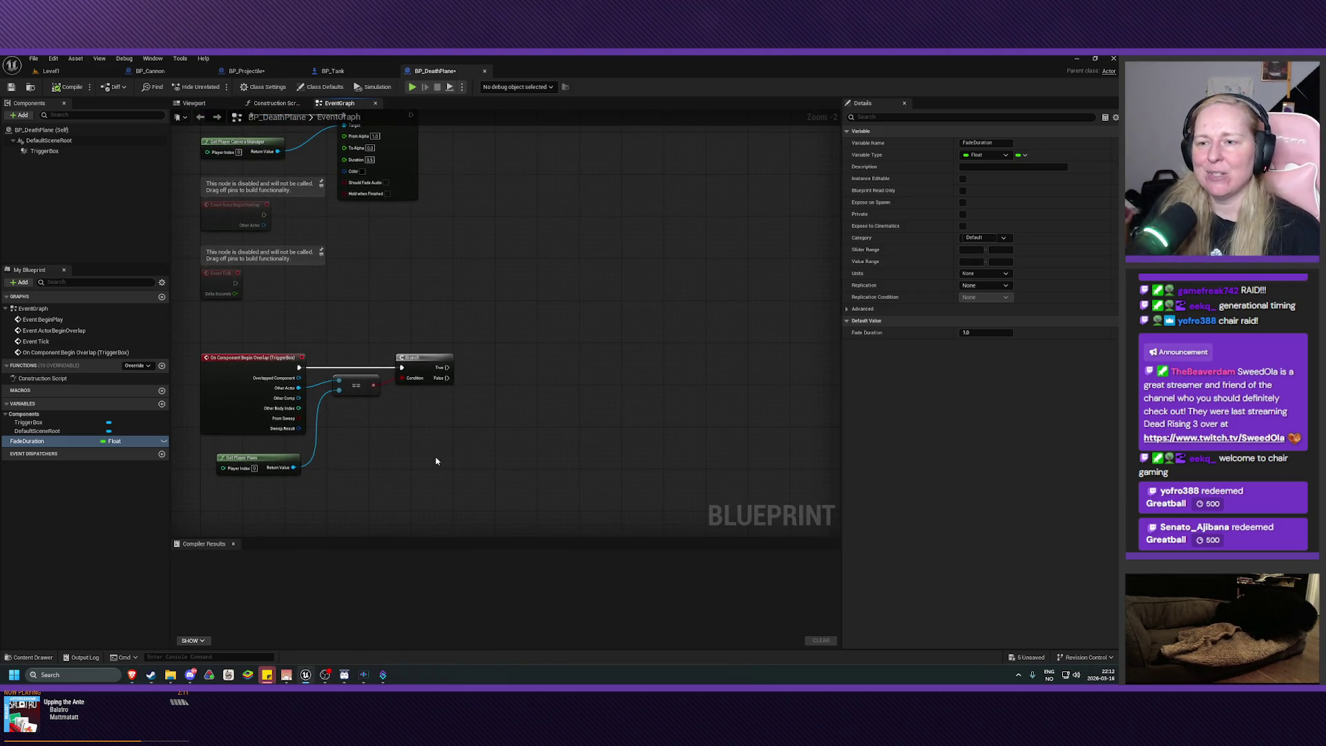
{"action": "left_click_drag", "start_coordinate": [450, 371], "coordinate": [500, 371]}
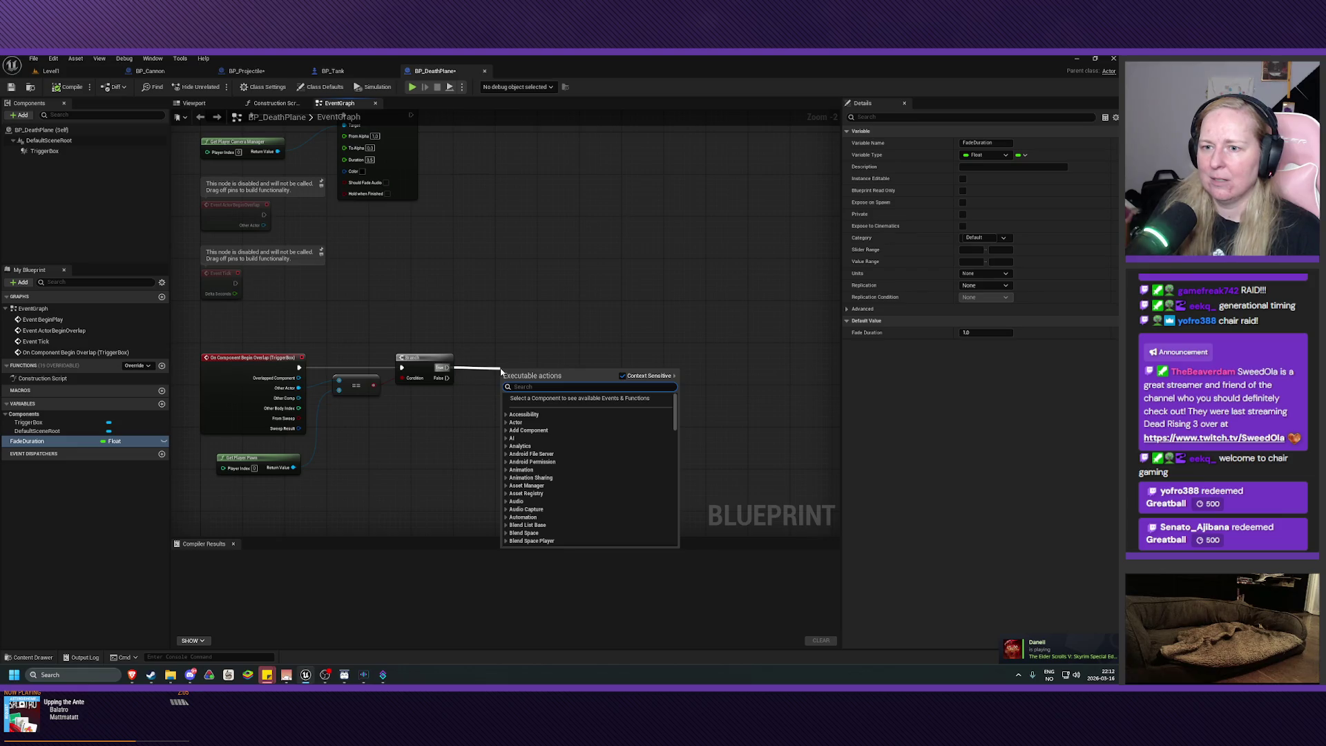
{"action": "type", "text": "damag"}
{"action": "key", "text": "BackSpace"}
{"action": "key", "text": "BackSpace"}
{"action": "key", "text": "BackSpace"}
{"action": "type", "text": "apply da"}
{"action": "left_click", "coordinate": [554, 417]}
{"action": "left_click_drag", "start_coordinate": [539, 359], "coordinate": [517, 359]}
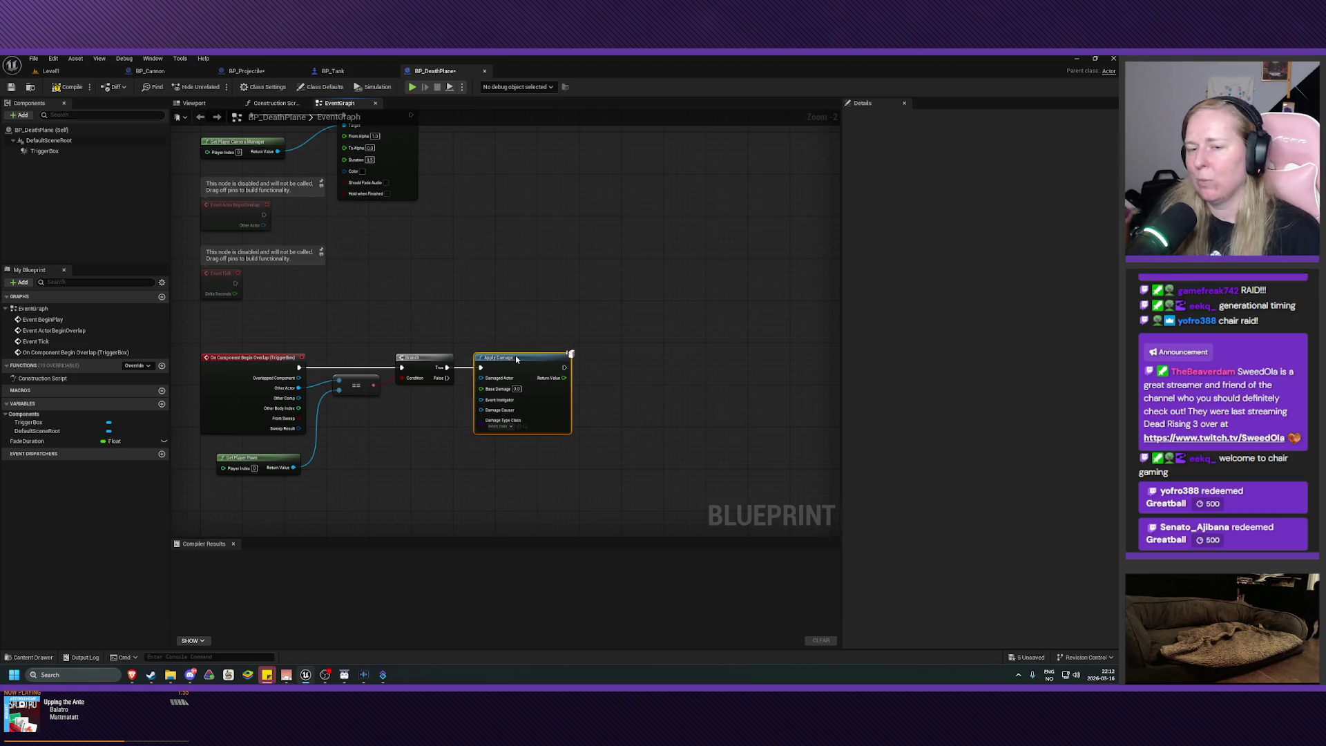
- Edit the Apply Damage node's Base Damage value and compile BP_DeathPlane
{"action": "left_click", "coordinate": [518, 389]}
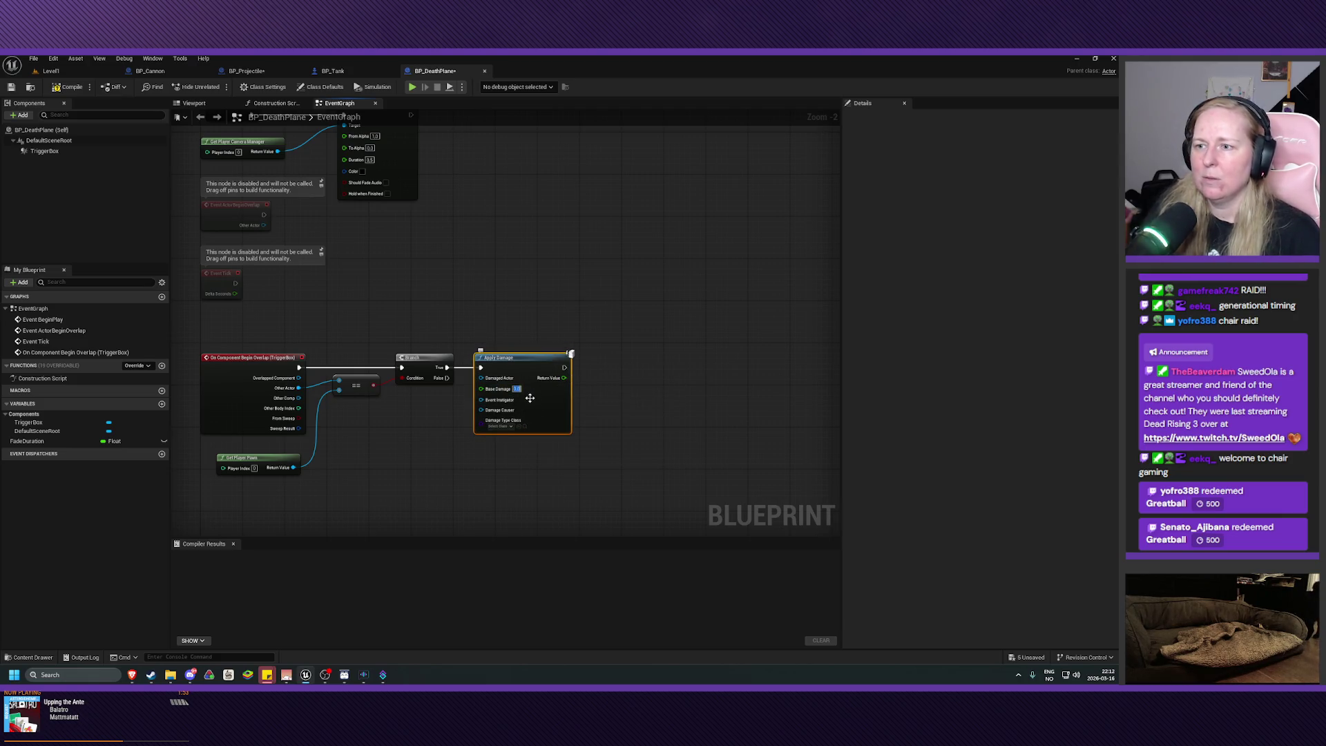
{"action": "left_click", "coordinate": [442, 442]}
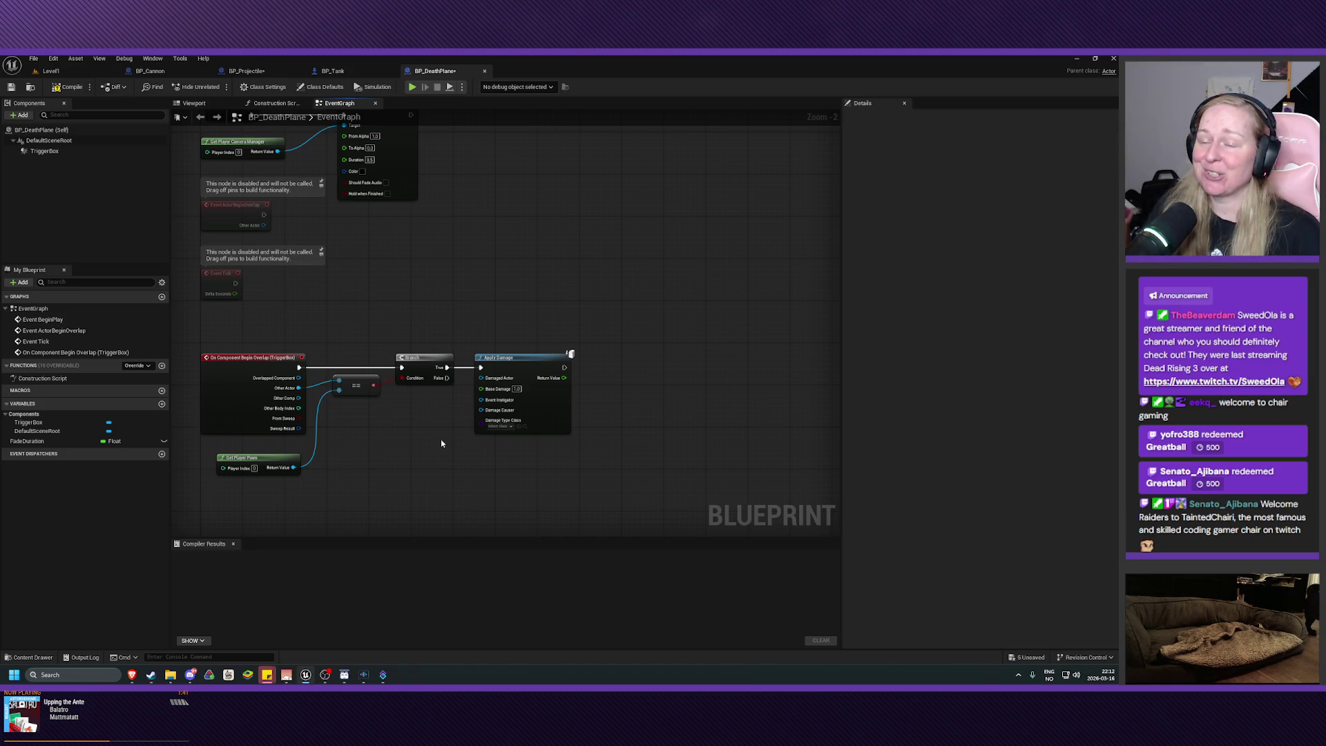
{"action": "left_click", "coordinate": [67, 87]}
- Save BP_DeathPlane and start a Play-in-Editor session of Level1
{"action": "left_click", "coordinate": [13, 87]}
{"action": "left_click", "coordinate": [50, 71]}
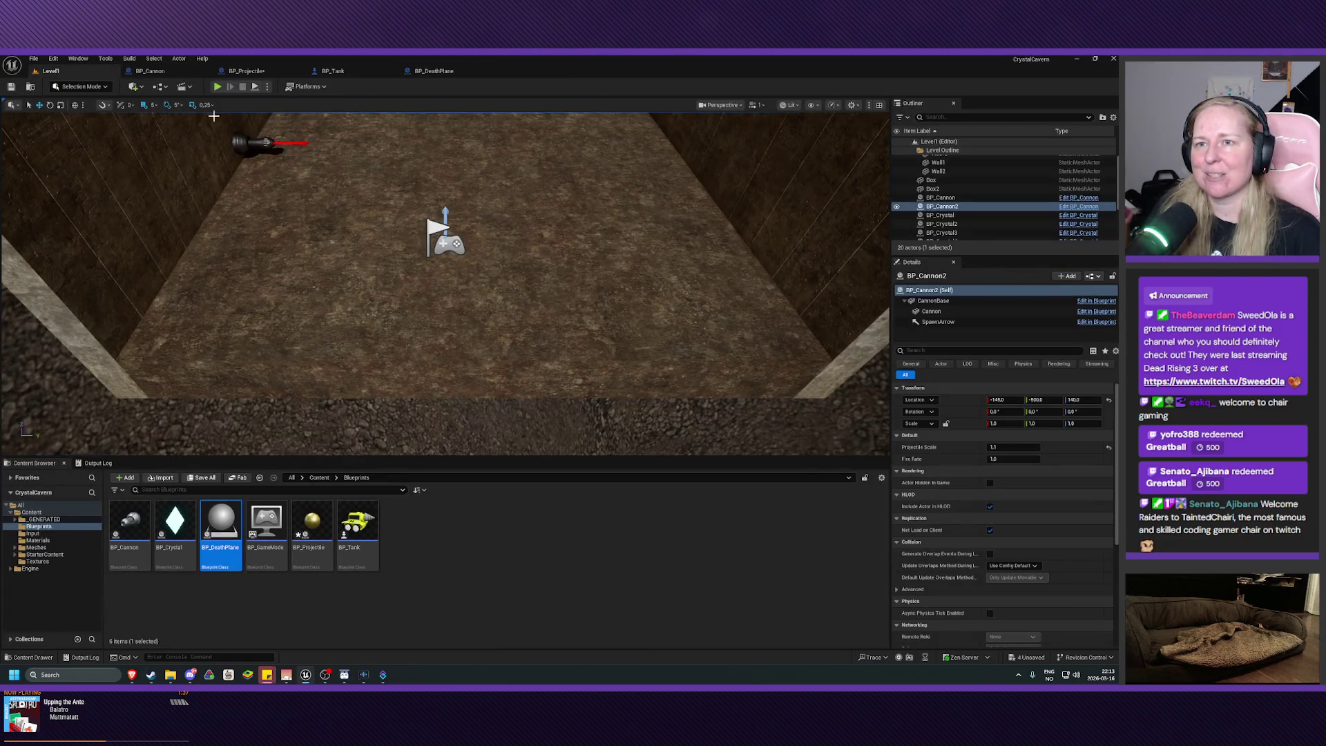
{"action": "key", "text": "alt+p"}
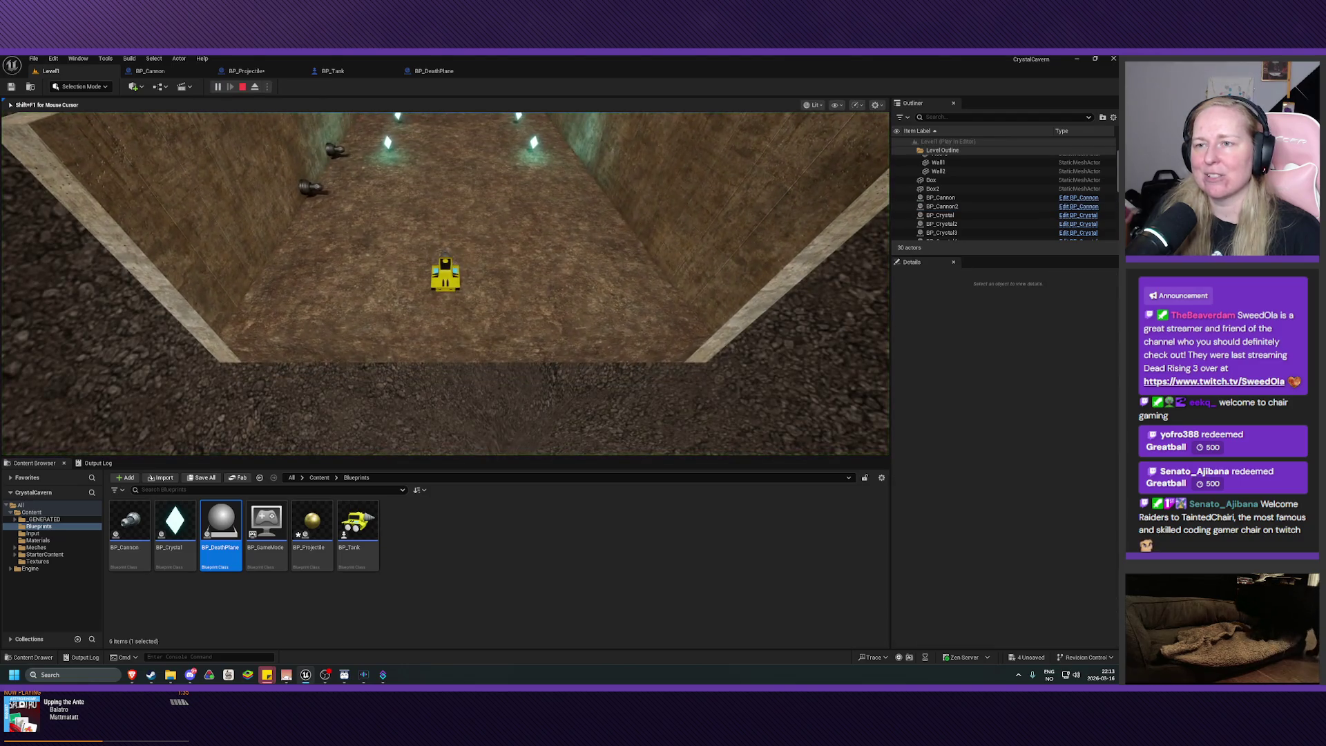
- Drive the tank up the corridor with WASD, then end the play session
{"action": "key", "text": "w"}
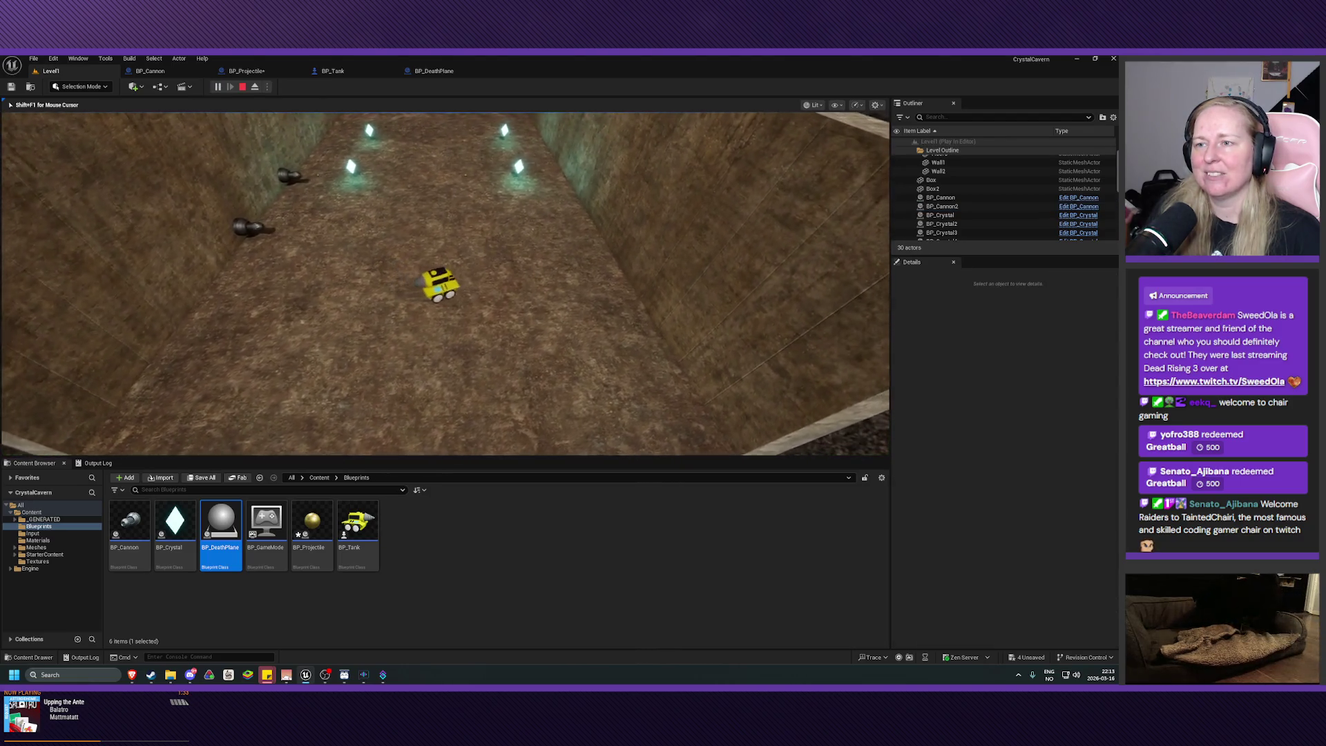
{"action": "key", "text": "a"}
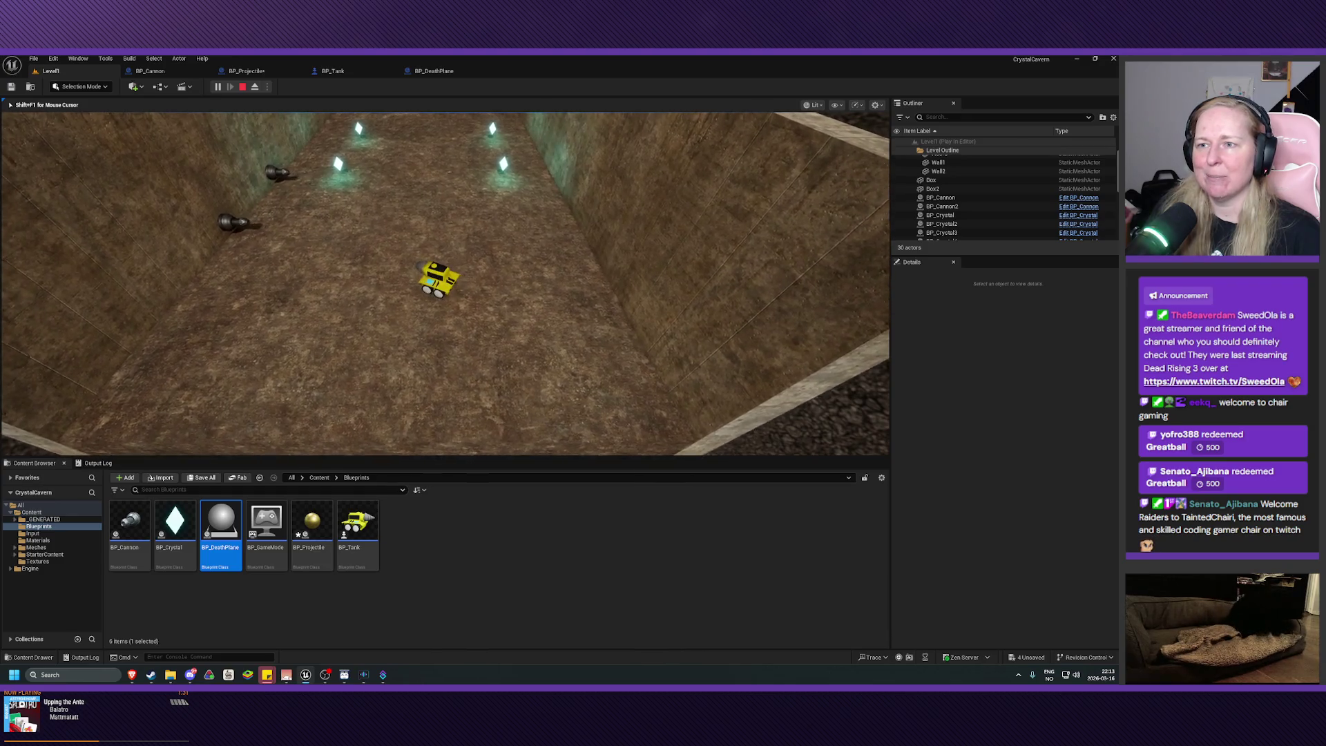
{"action": "key", "text": "d"}
{"action": "key", "text": "w"}
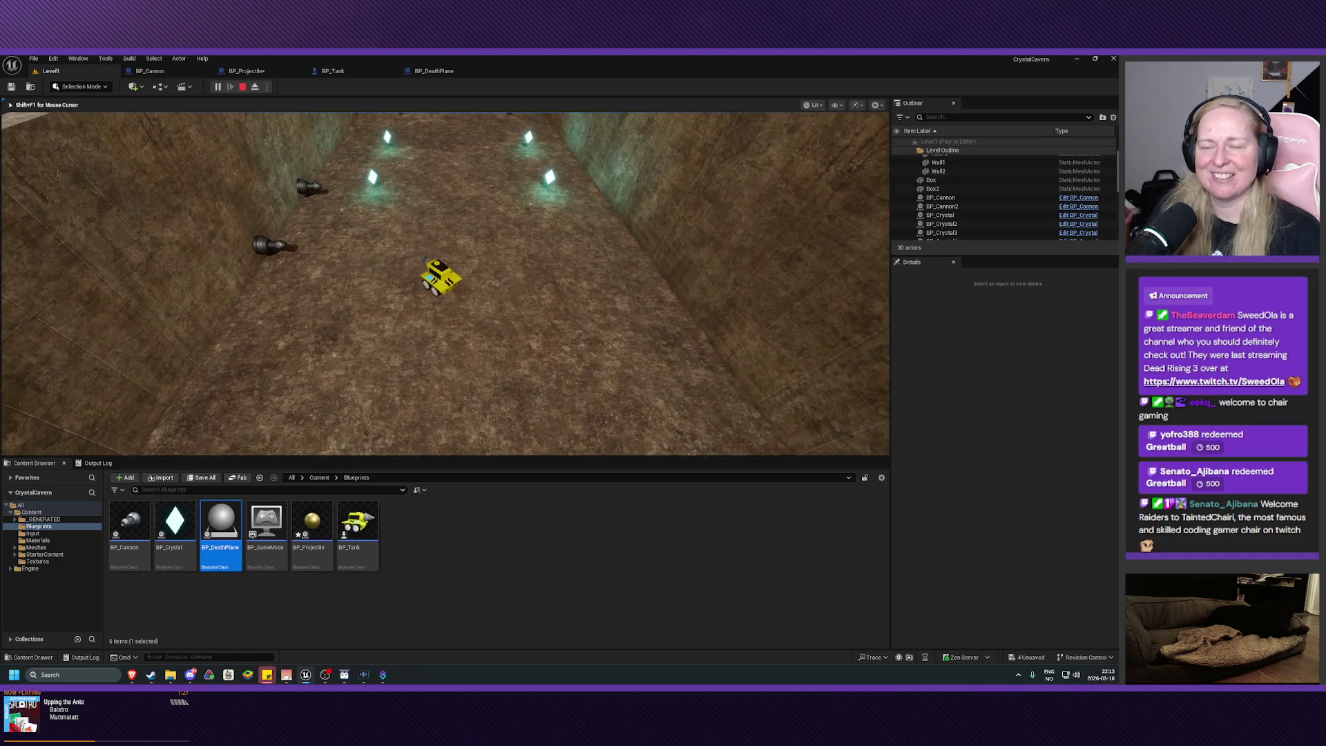
{"action": "key", "text": "Escape"}
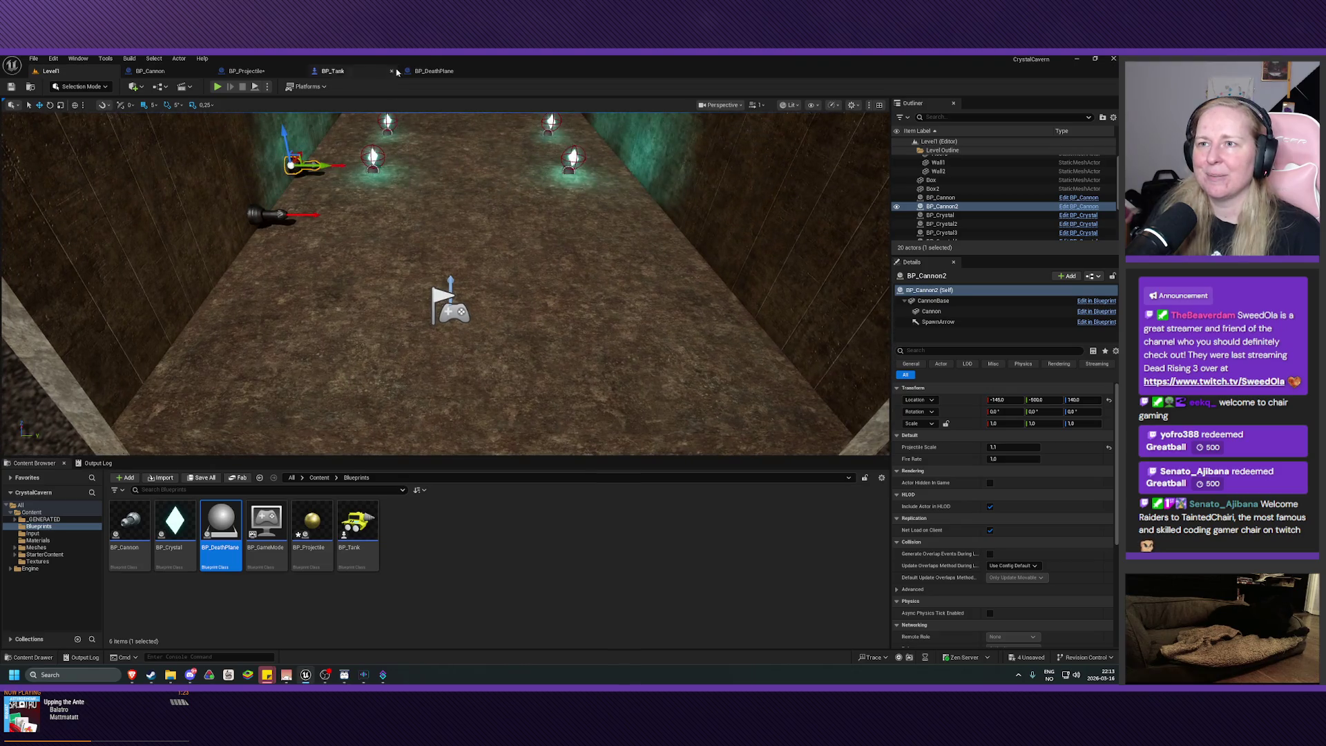
{"action": "left_click", "coordinate": [434, 70]}
- Connect Other Actor to Apply Damage's Damaged Actor, compile and save, then play Level1 again
{"action": "scroll", "coordinate": [324, 415], "scroll_direction": "up", "scroll_amount": 2}
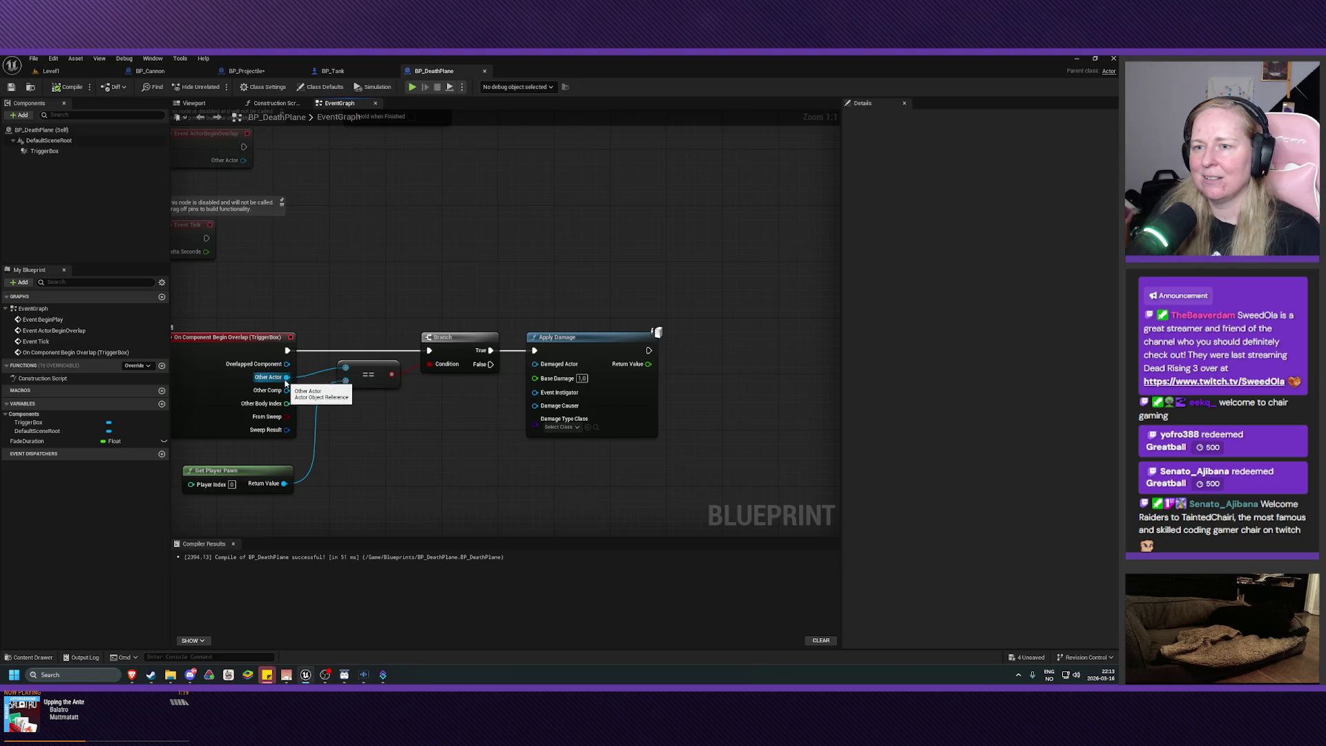
{"action": "left_click_drag", "start_coordinate": [285, 377], "coordinate": [535, 370]}
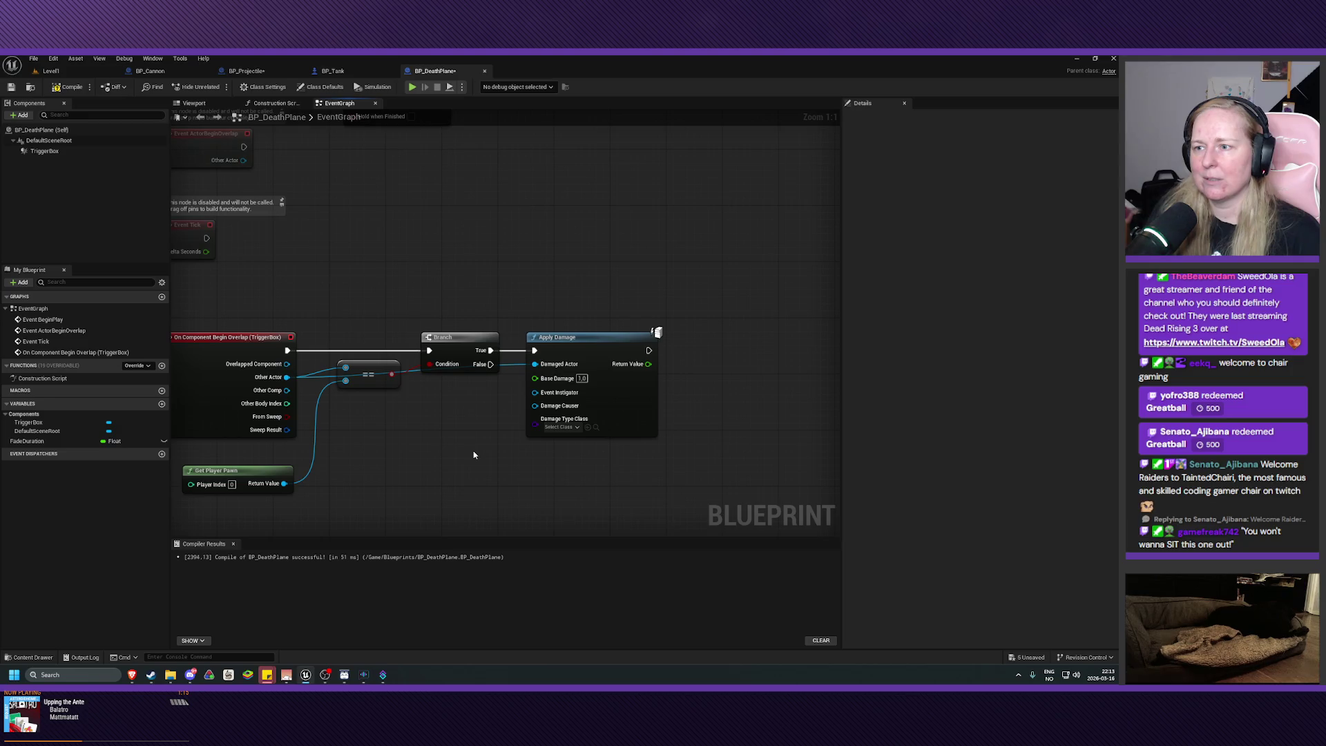
{"action": "left_click", "coordinate": [67, 86]}
{"action": "left_click", "coordinate": [11, 86]}
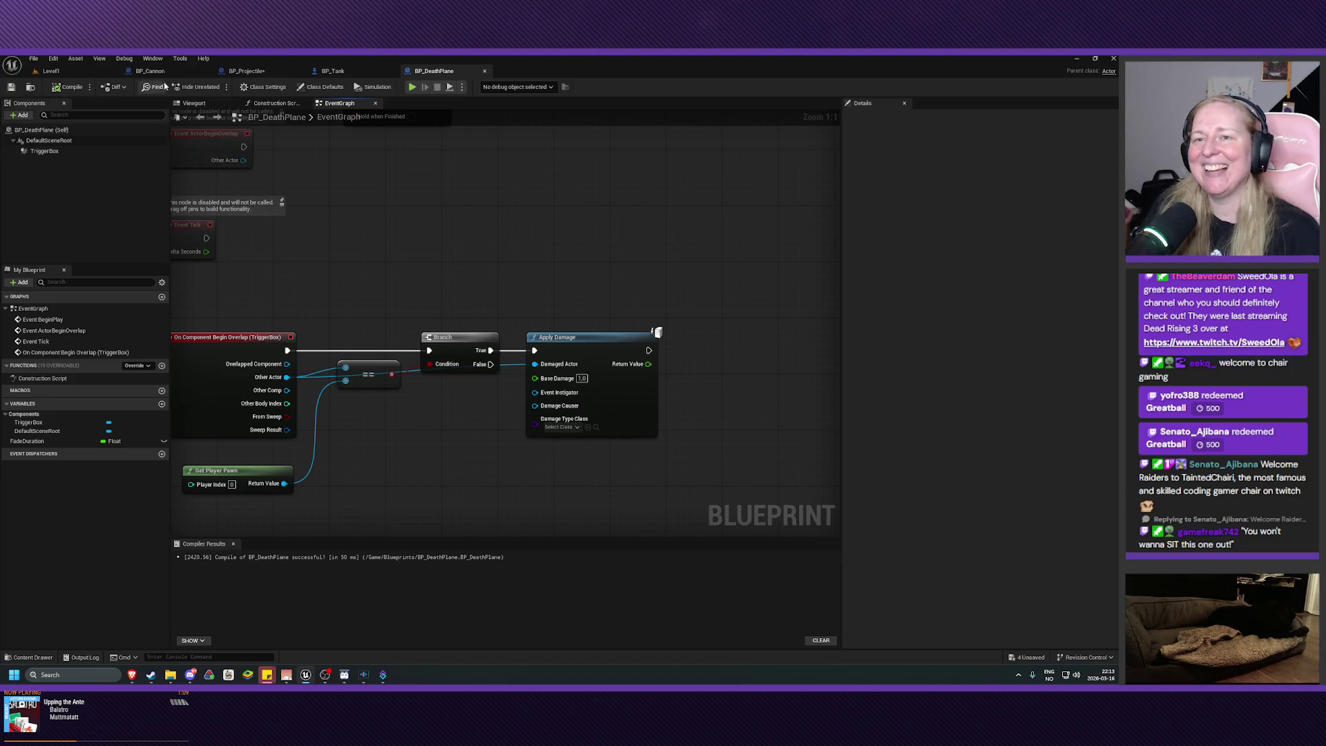
{"action": "left_click", "coordinate": [50, 70]}
{"action": "left_click", "coordinate": [217, 86]}
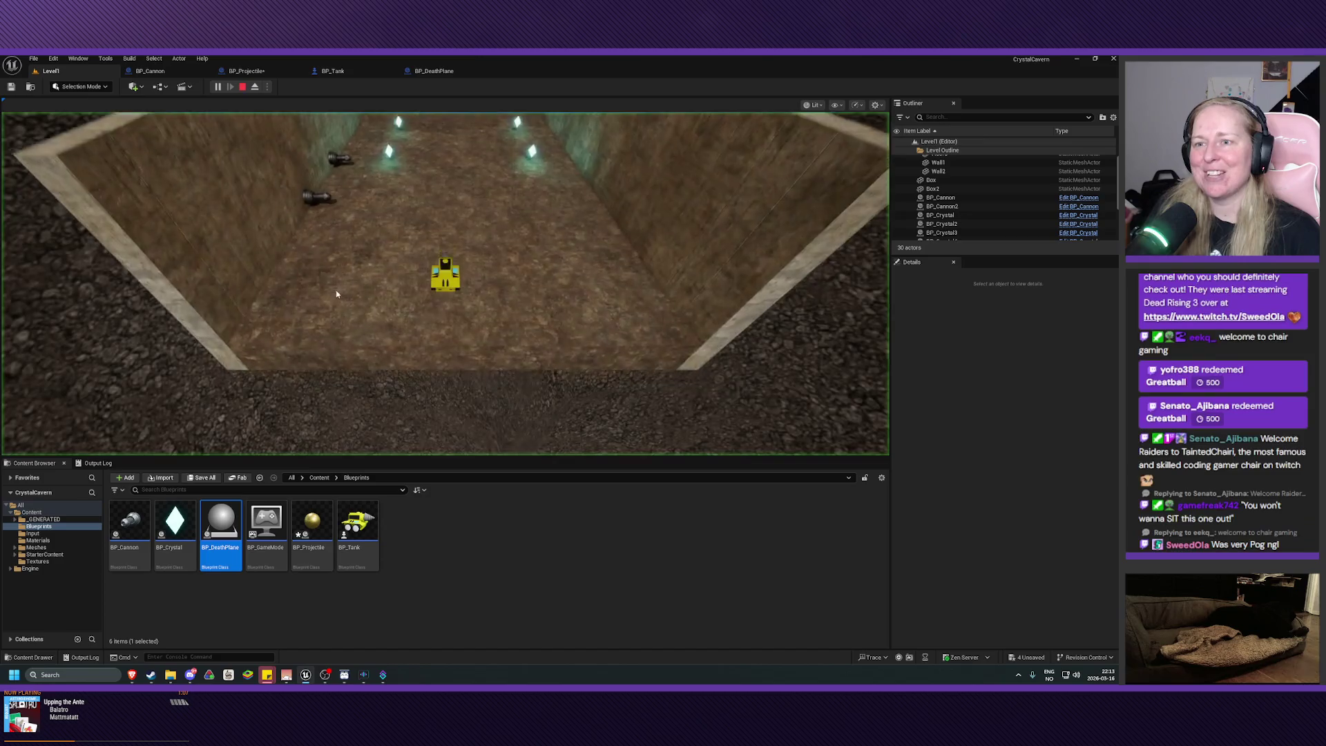
- Reverse the tank off the floor onto gravel, turn it back up the corridor, then end play
{"action": "key", "text": "s"}
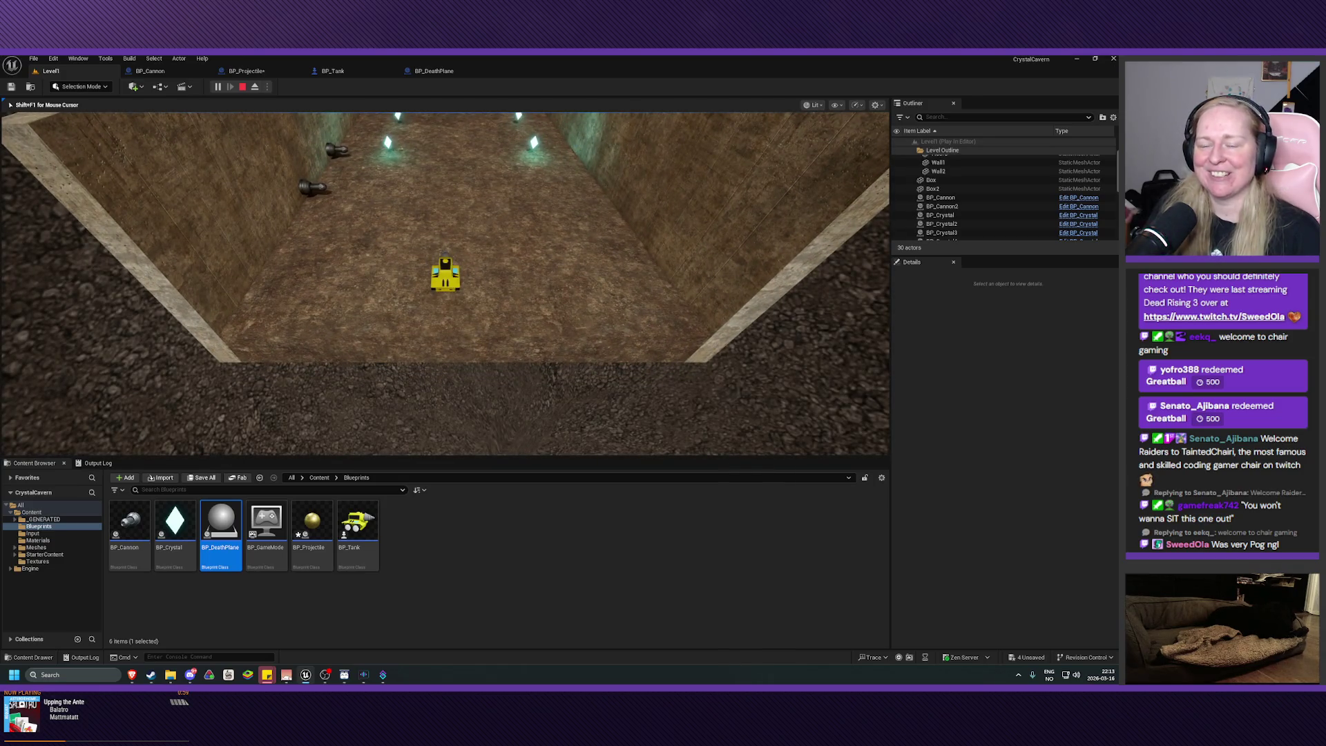
{"action": "key", "text": "d"}
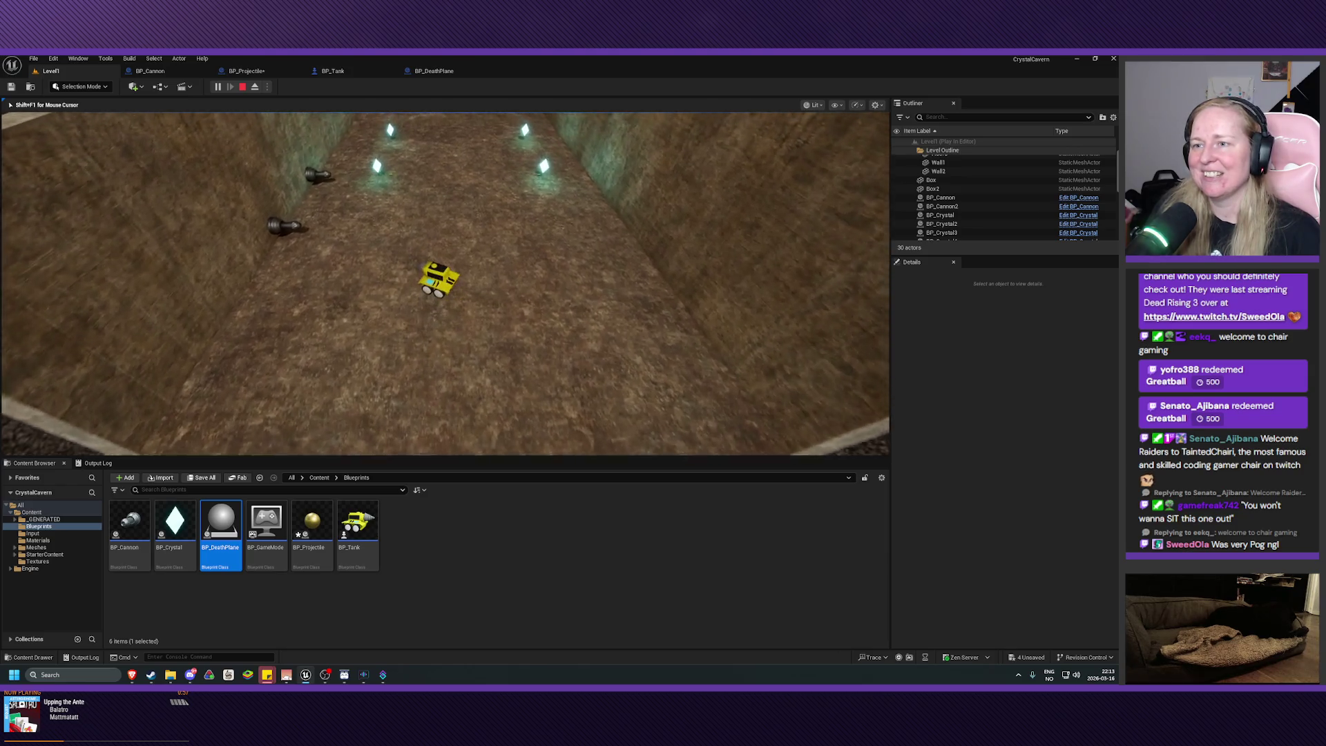
{"action": "key", "text": "d"}
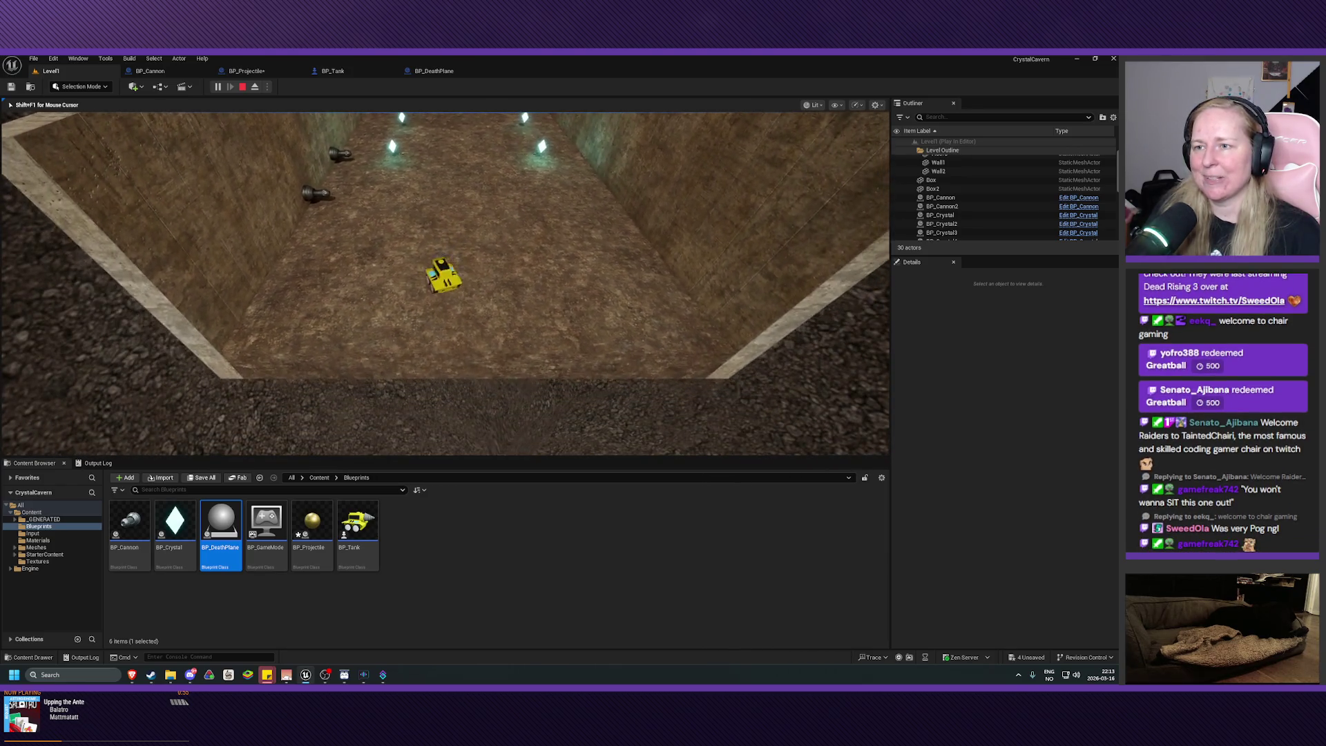
{"action": "key", "text": "d"}
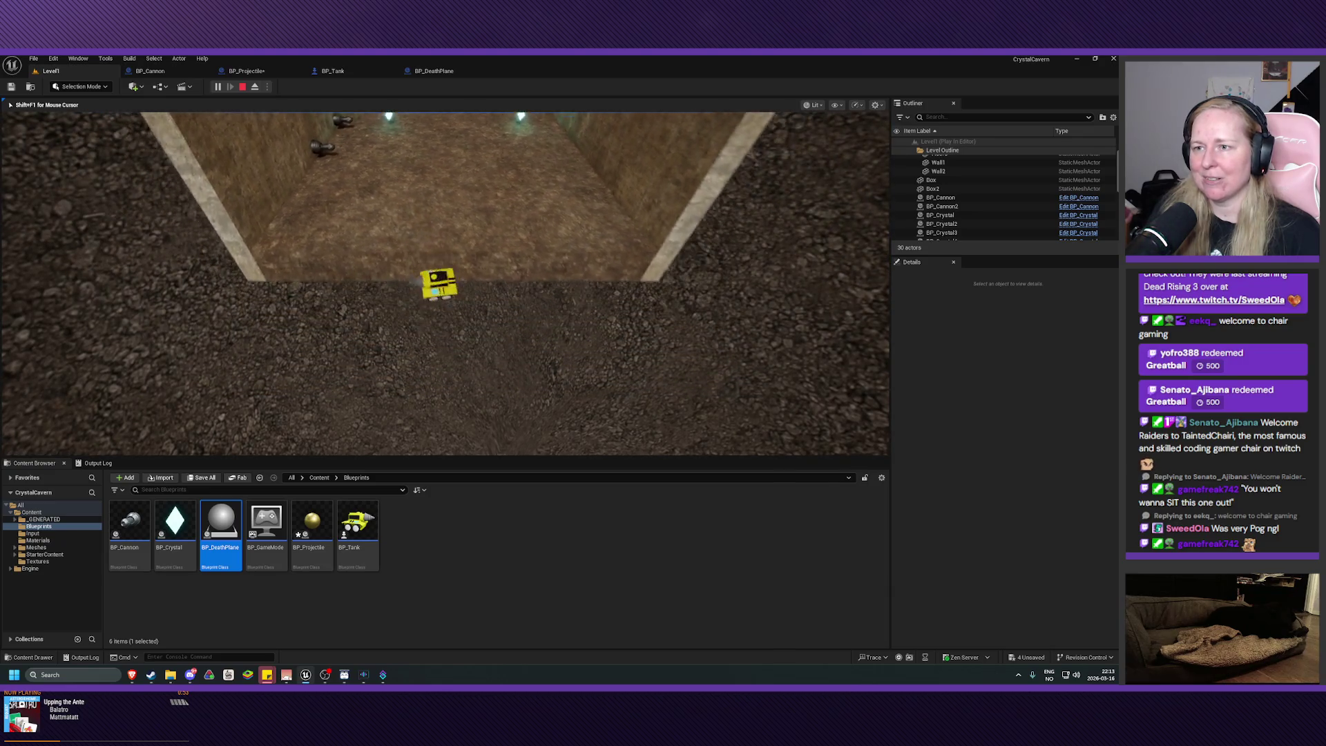
{"action": "key", "text": "a"}
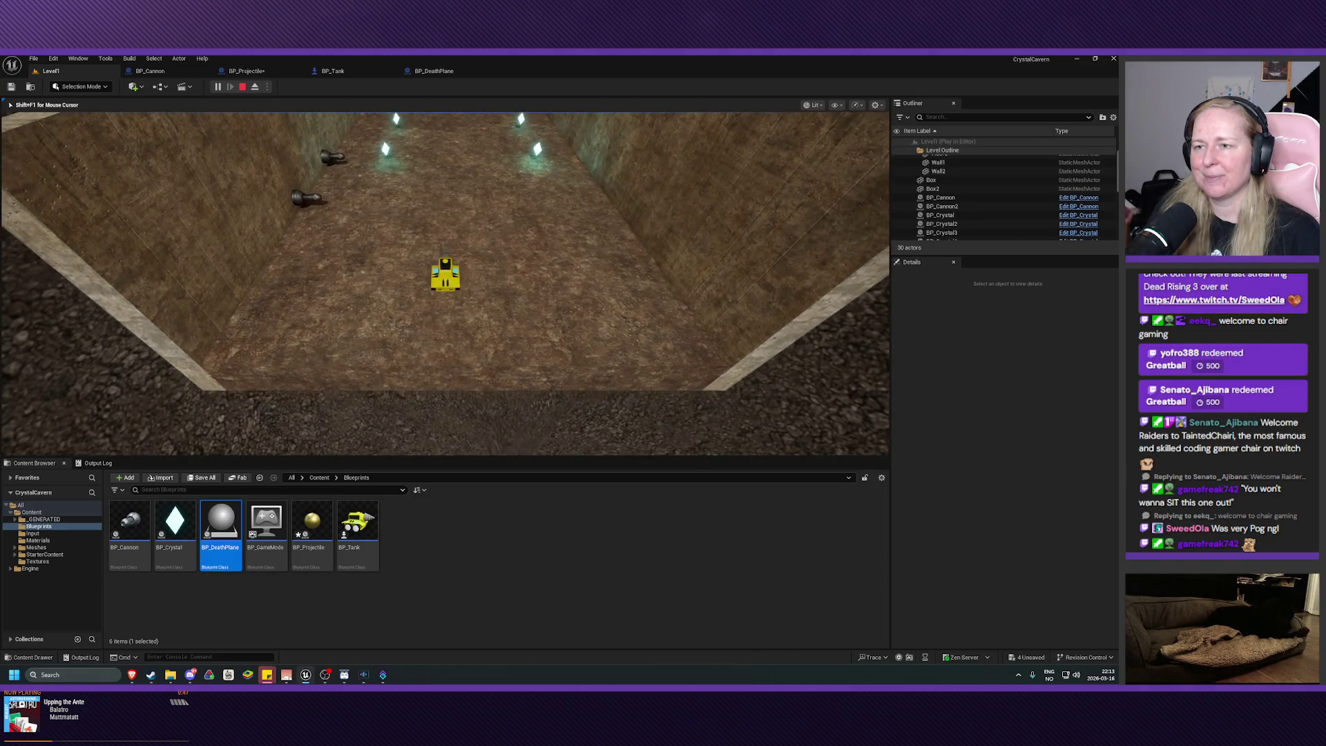
{"action": "key", "text": "Escape"}
{"action": "scroll", "coordinate": [345, 277], "scroll_direction": "down", "scroll_amount": 10}
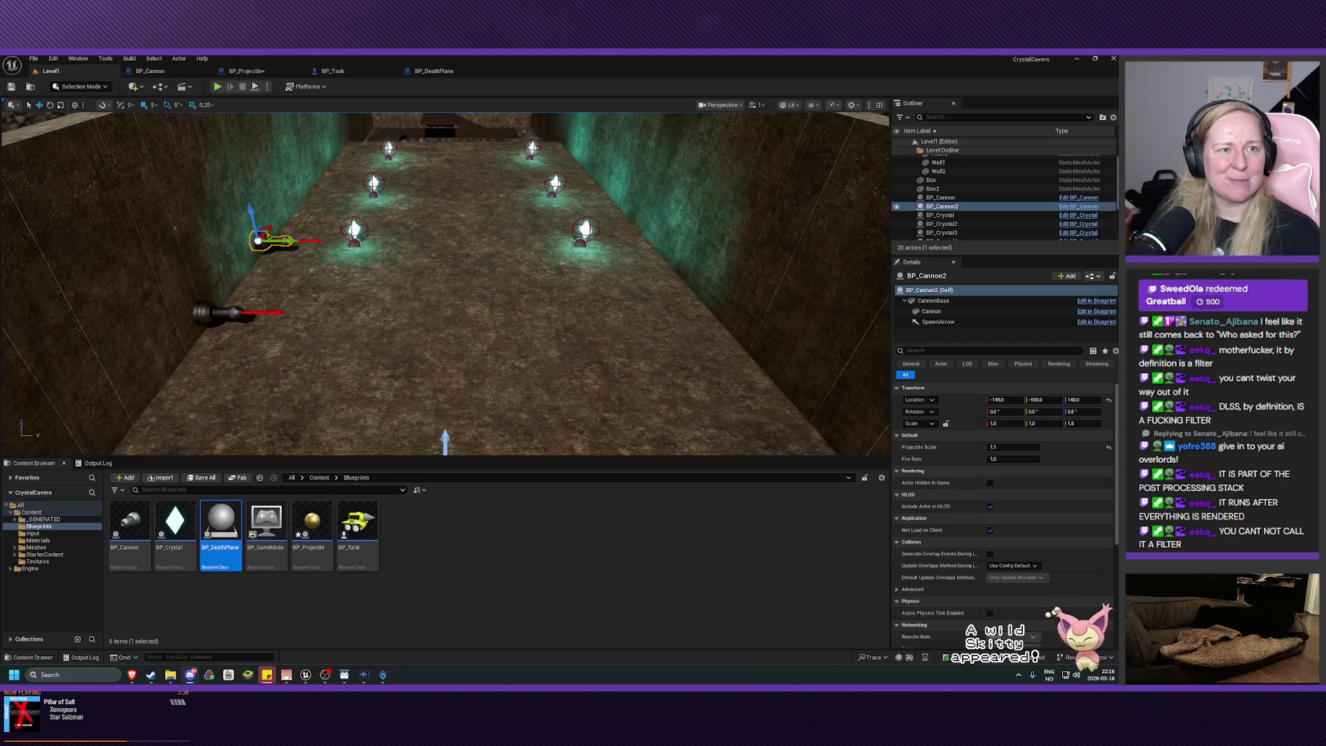
- Look through the shared soldier screenshots, then minimize Discord to reveal the Unreal editor
{"action": "left_click_drag", "start_coordinate": [386, 211], "coordinate": [585, 211]}
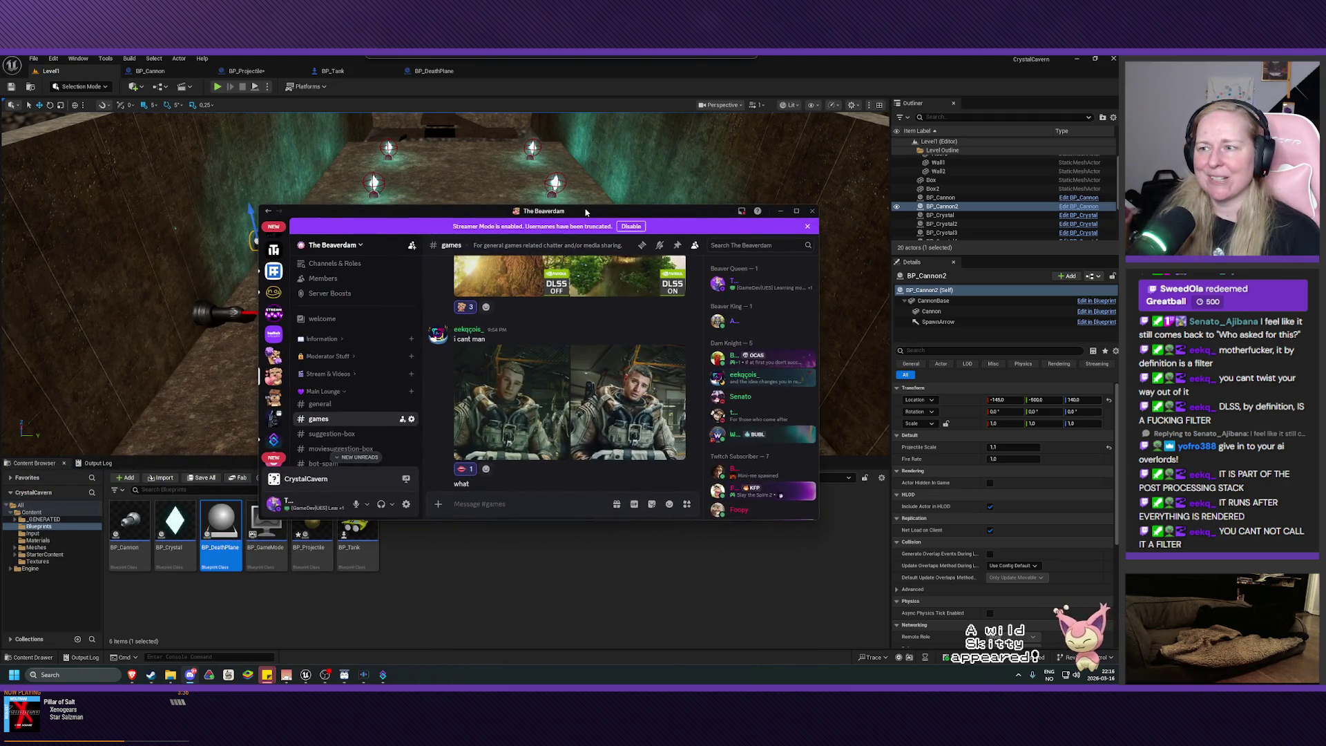
{"action": "left_click", "coordinate": [683, 396]}
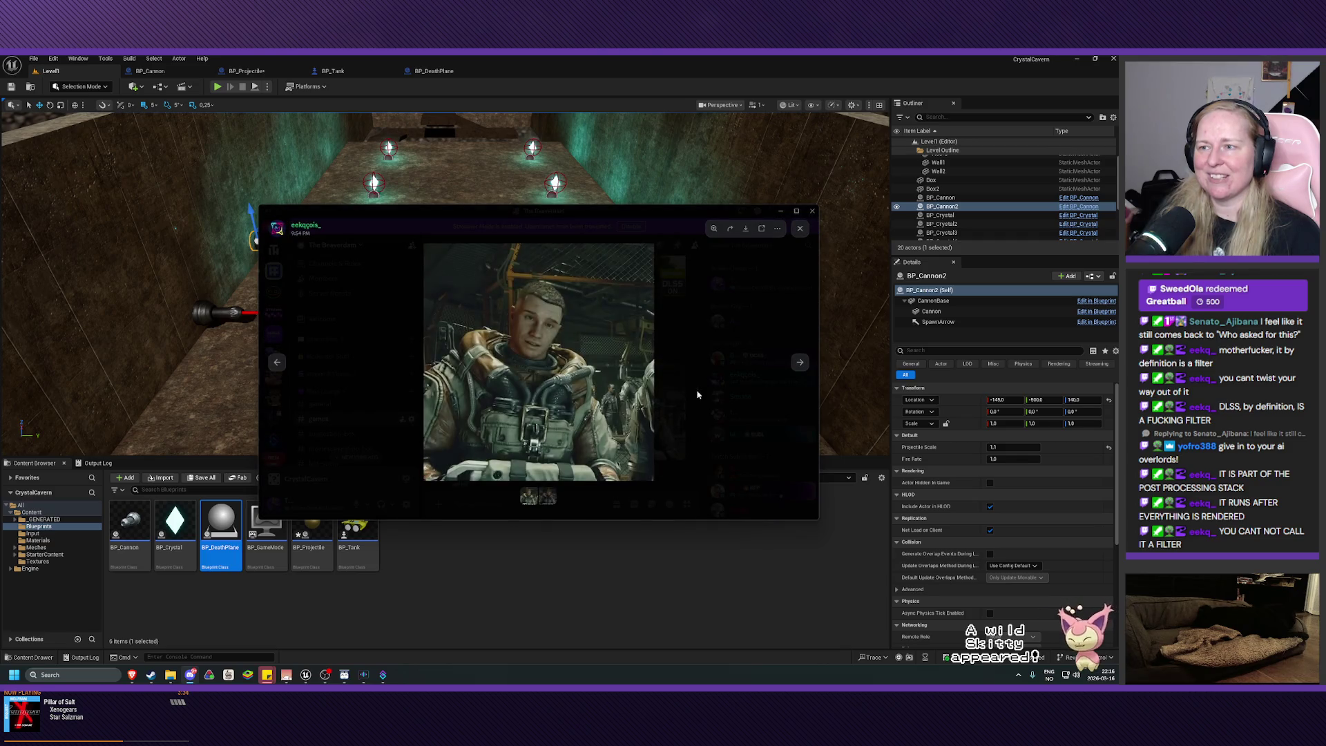
{"action": "left_click", "coordinate": [799, 363]}
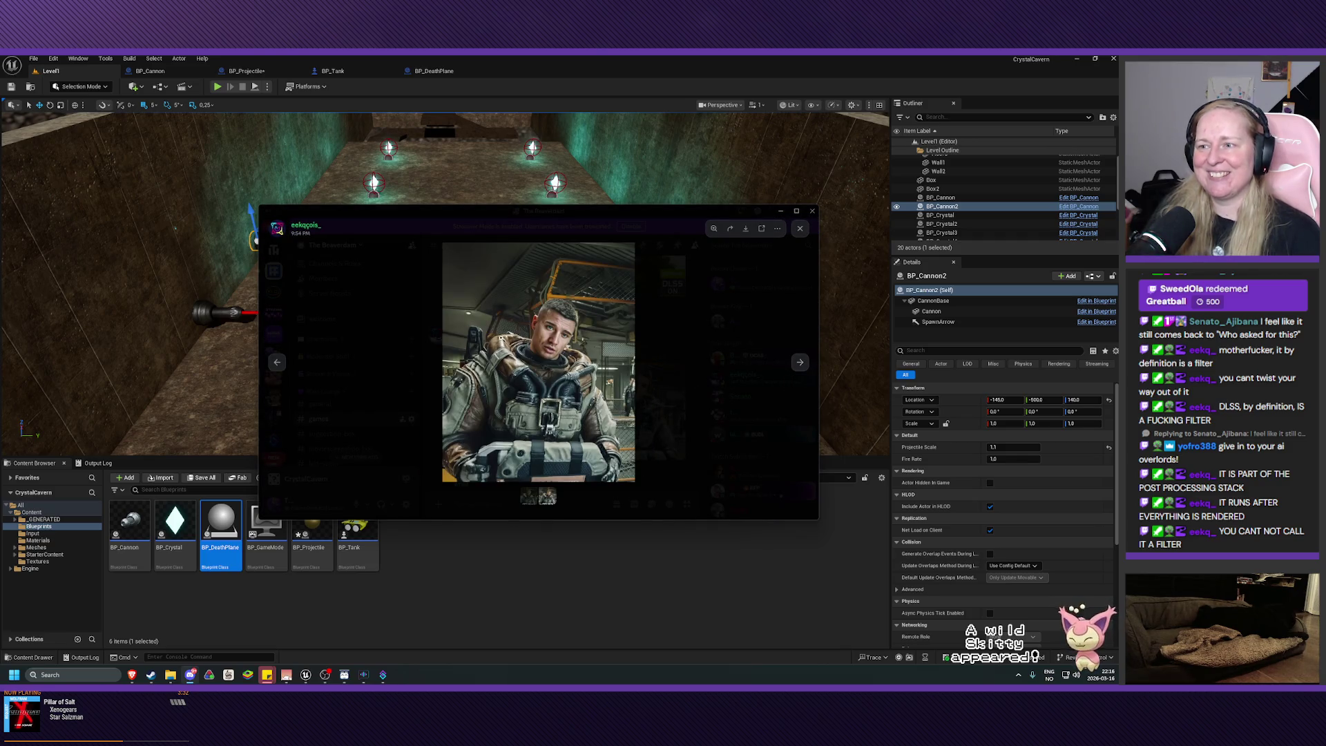
{"action": "left_click", "coordinate": [276, 362]}
{"action": "key", "text": "super+Down"}
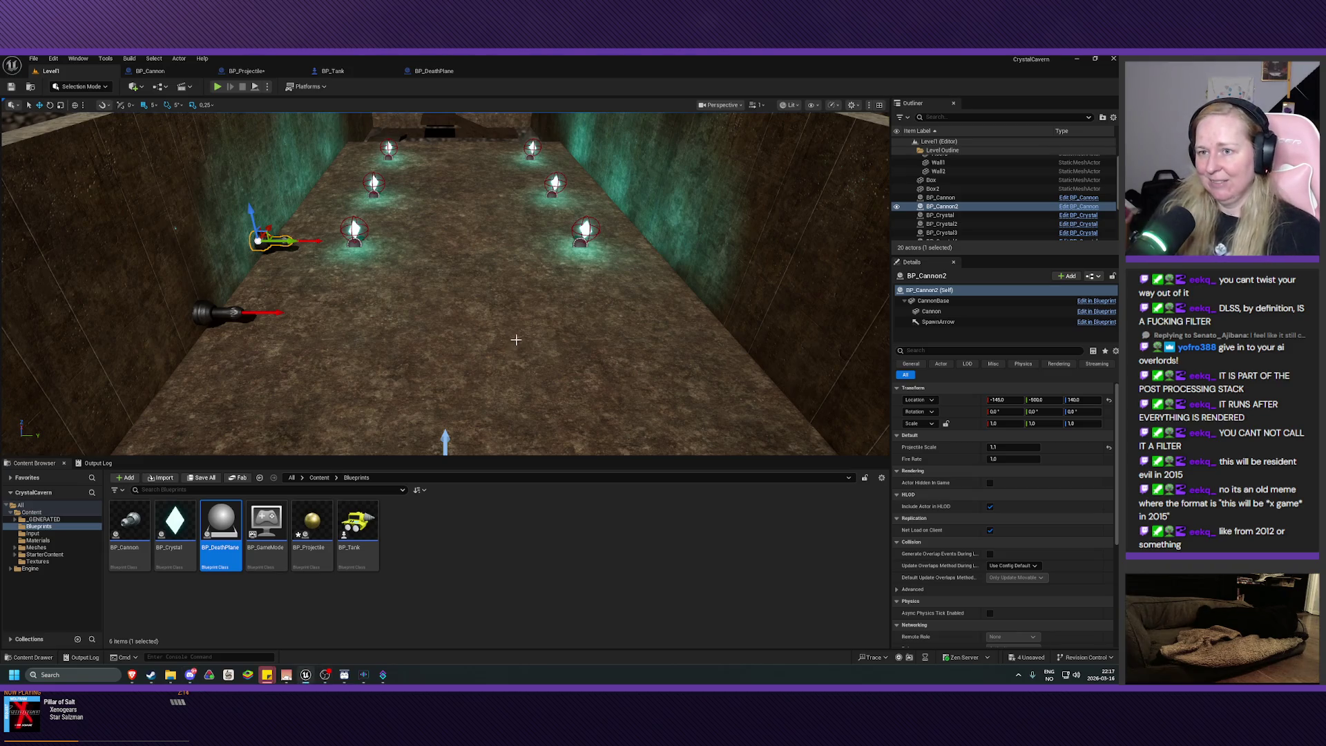
- Wire Get Player Pawn's Return Value into Apply Damage's Damaged Actor and save BP_DeathPlane
{"action": "scroll", "coordinate": [446, 283], "scroll_direction": "down", "scroll_amount": 3}
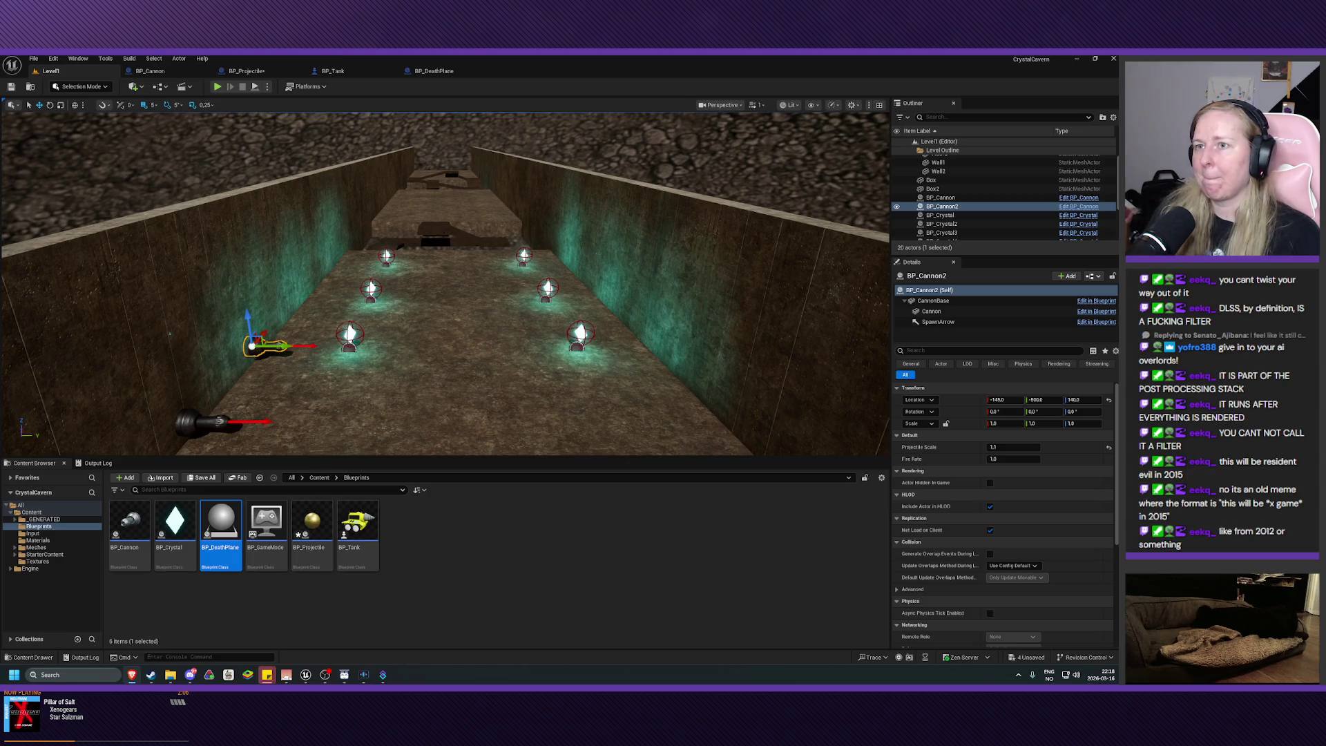
{"action": "left_click", "coordinate": [438, 71]}
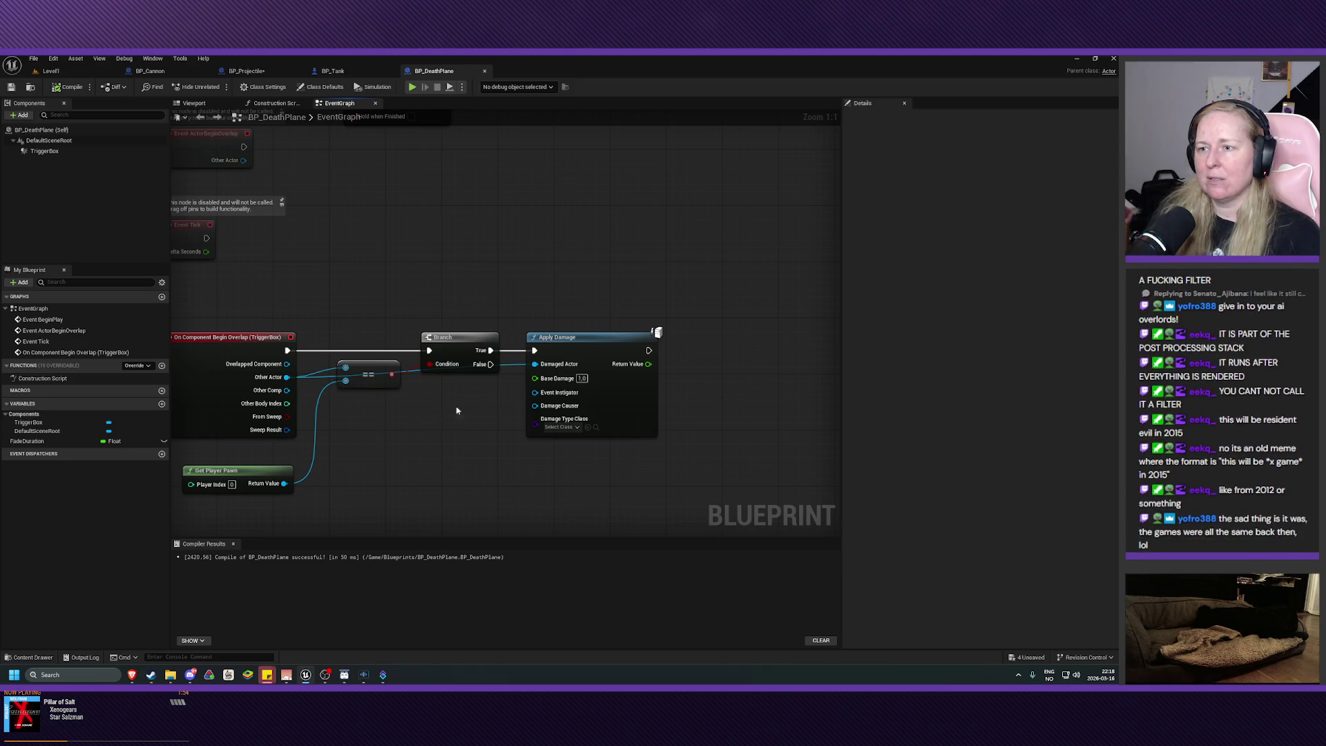
{"action": "mouse_move", "coordinate": [284, 483]}
{"action": "left_mouse_down"}
{"action": "mouse_move", "coordinate": [476, 416]}
{"action": "mouse_move", "coordinate": [549, 370]}
{"action": "left_mouse_up"}
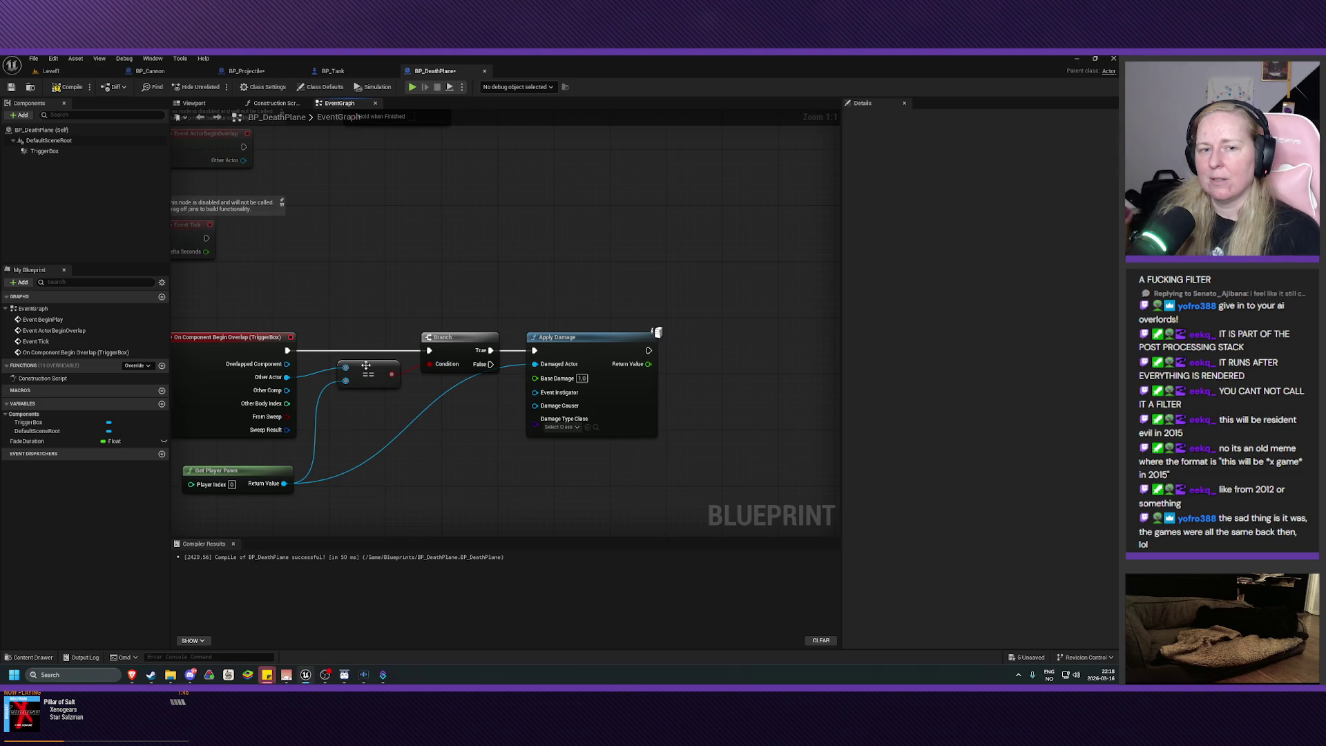
{"action": "left_click", "coordinate": [11, 88]}
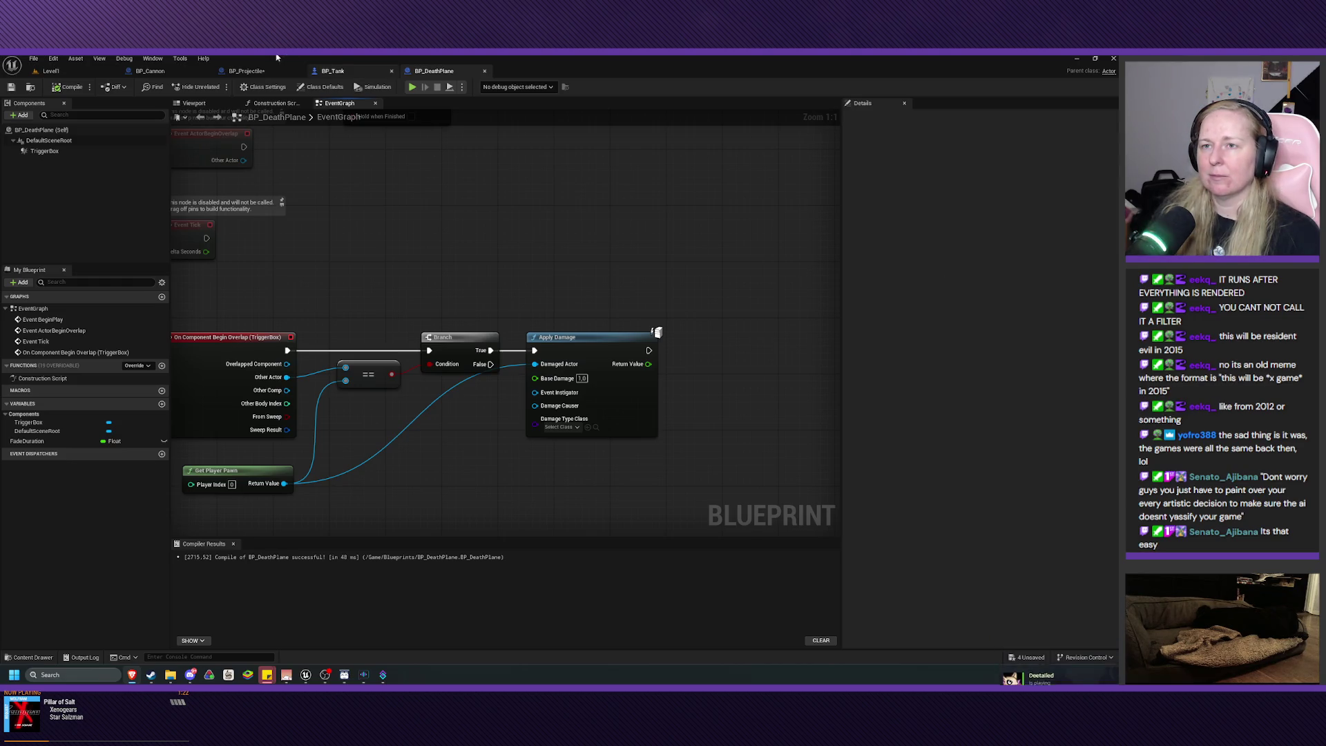
{"action": "left_click", "coordinate": [333, 70]}
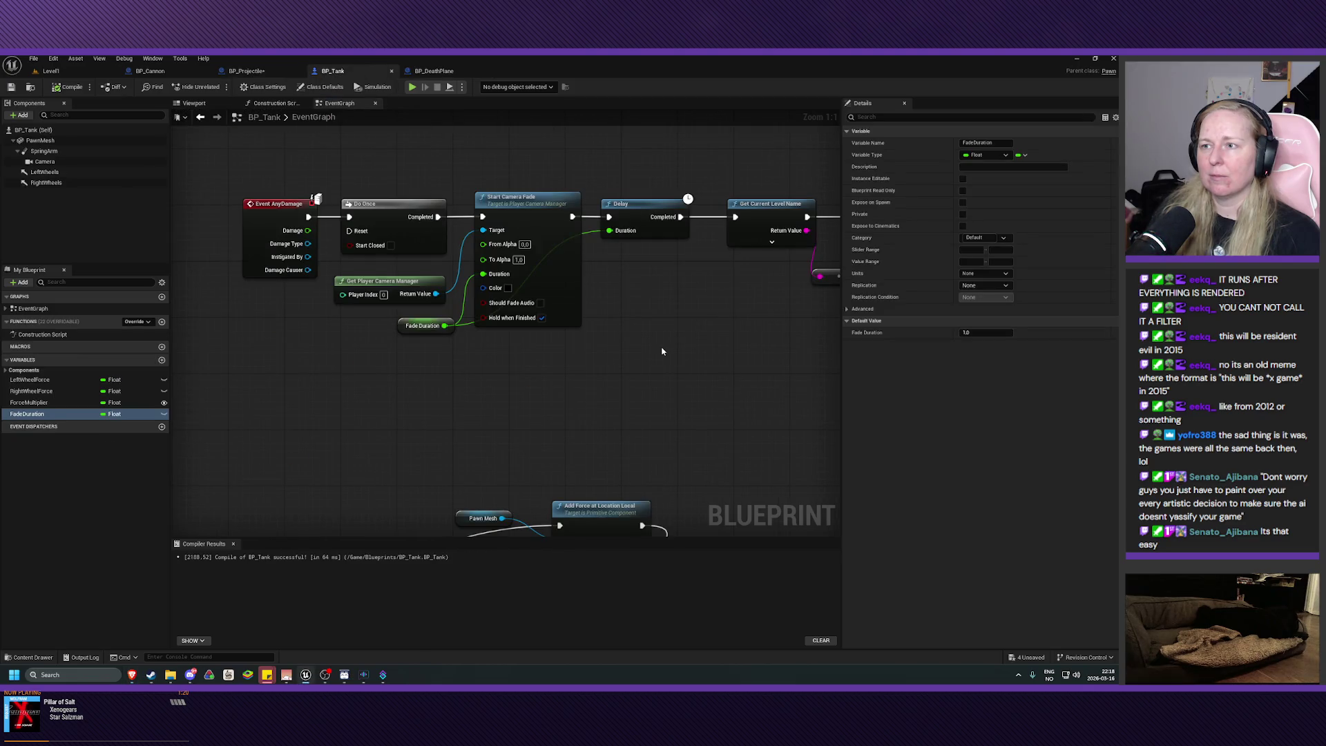
- Select BP_Tank's nodes from Do Once through Open Level, including Get Player Camera Manager and Fade Duration
{"action": "scroll", "coordinate": [567, 369], "scroll_direction": "down", "scroll_amount": 3}
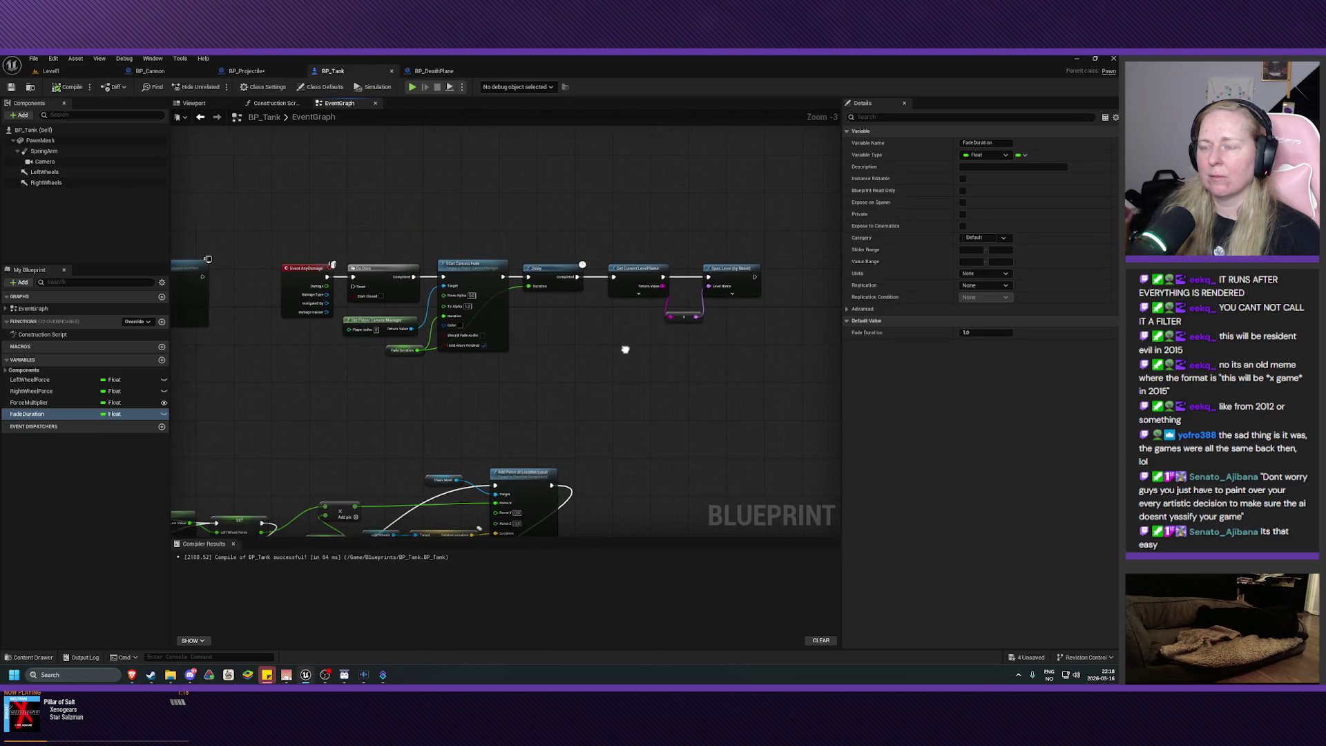
{"action": "left_click_drag", "start_coordinate": [627, 349], "coordinate": [615, 330]}
{"action": "mouse_move", "coordinate": [744, 250]}
{"action": "left_mouse_down"}
{"action": "mouse_move", "coordinate": [568, 304]}
{"action": "mouse_move", "coordinate": [364, 392]}
{"action": "left_mouse_up"}
{"action": "left_click", "coordinate": [349, 293], "text": "ctrl"}
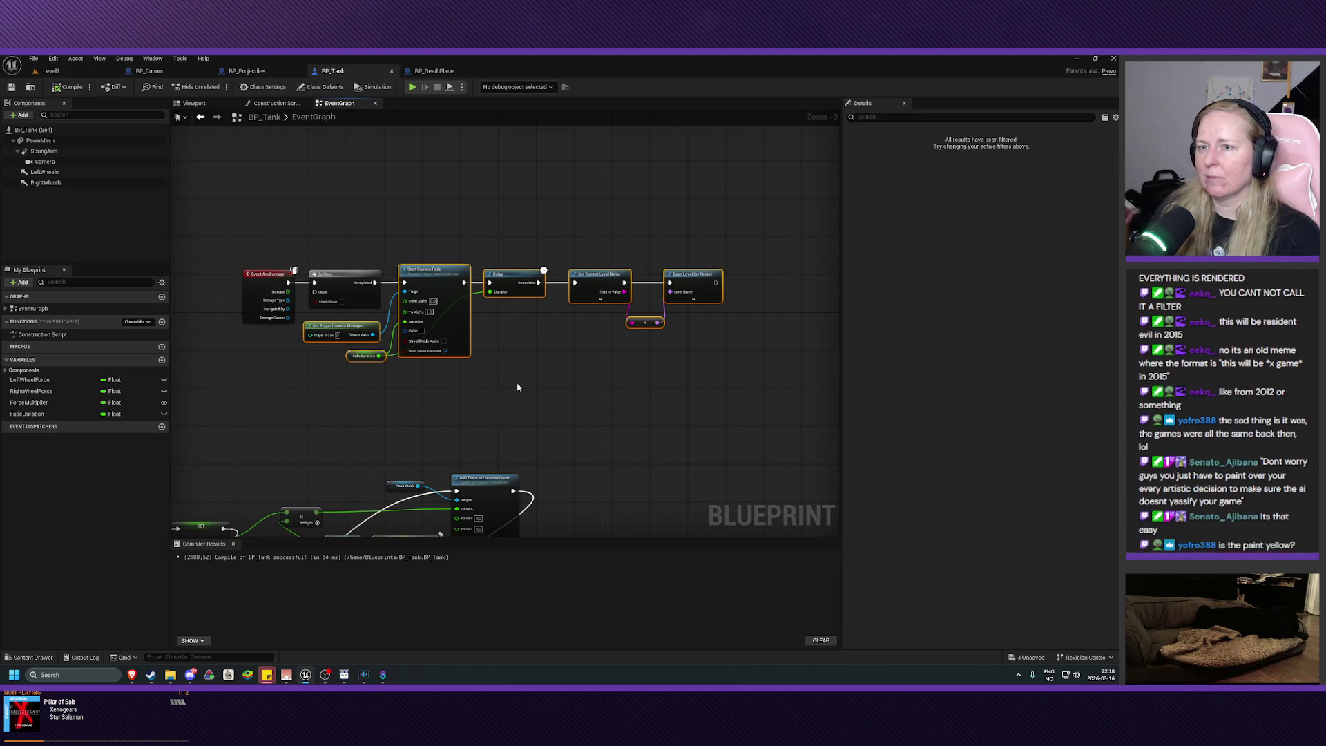
{"action": "scroll", "coordinate": [518, 385], "scroll_direction": "up", "scroll_amount": 1}
{"action": "left_click", "coordinate": [573, 374]}
{"action": "mouse_move", "coordinate": [760, 234]}
{"action": "left_mouse_down"}
{"action": "mouse_move", "coordinate": [228, 435]}
{"action": "mouse_move", "coordinate": [283, 435]}
{"action": "left_mouse_up"}
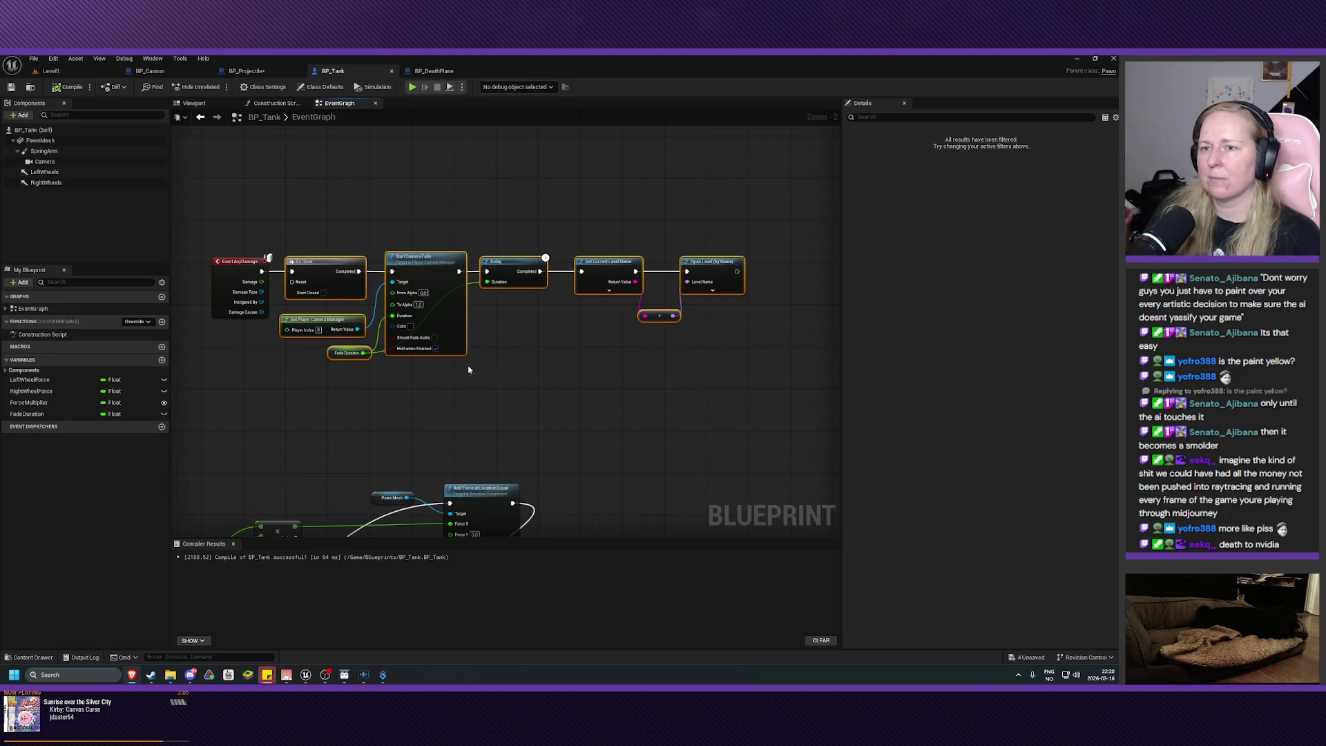
- Collapse the selected restart nodes into a macro placed beside Event AnyDamage
{"action": "right_click", "coordinate": [447, 304]}
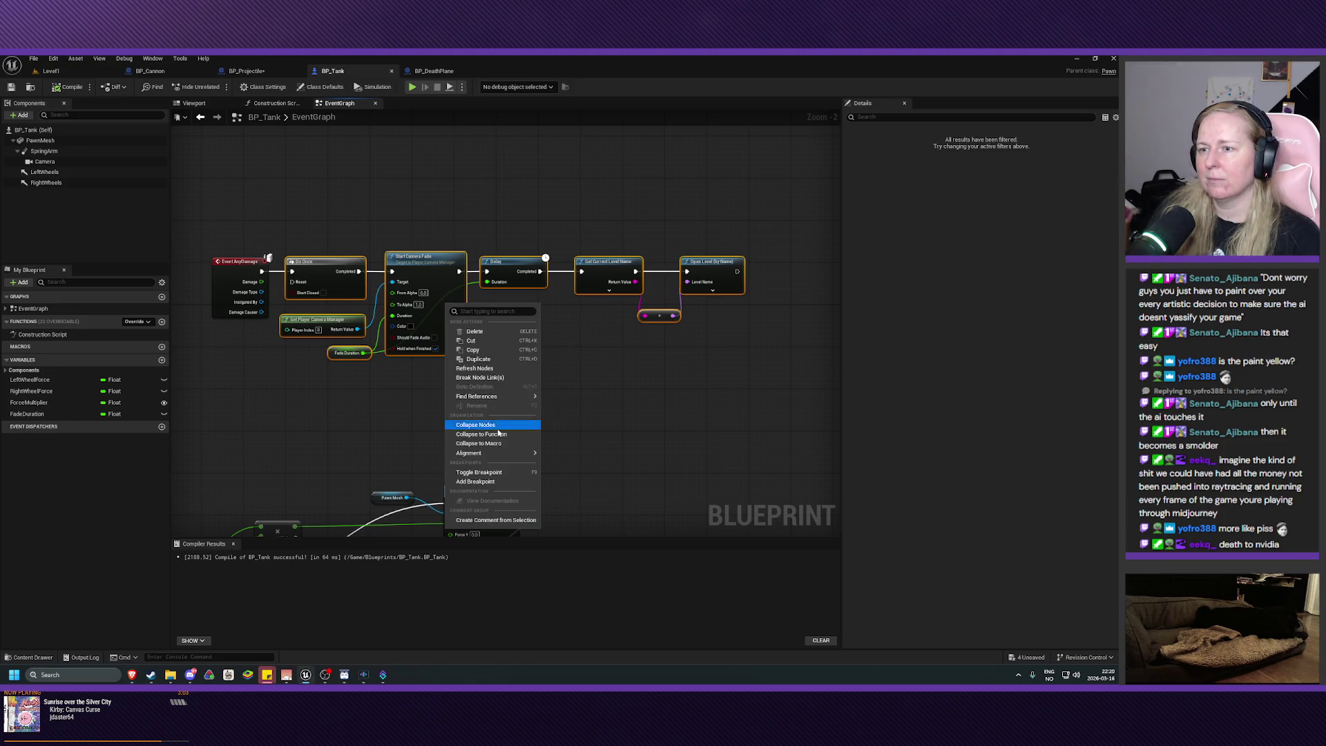
{"action": "left_click", "coordinate": [497, 445]}
{"action": "mouse_move", "coordinate": [459, 278]}
{"action": "left_mouse_down"}
{"action": "mouse_move", "coordinate": [391, 258]}
{"action": "mouse_move", "coordinate": [322, 263]}
{"action": "left_mouse_up"}
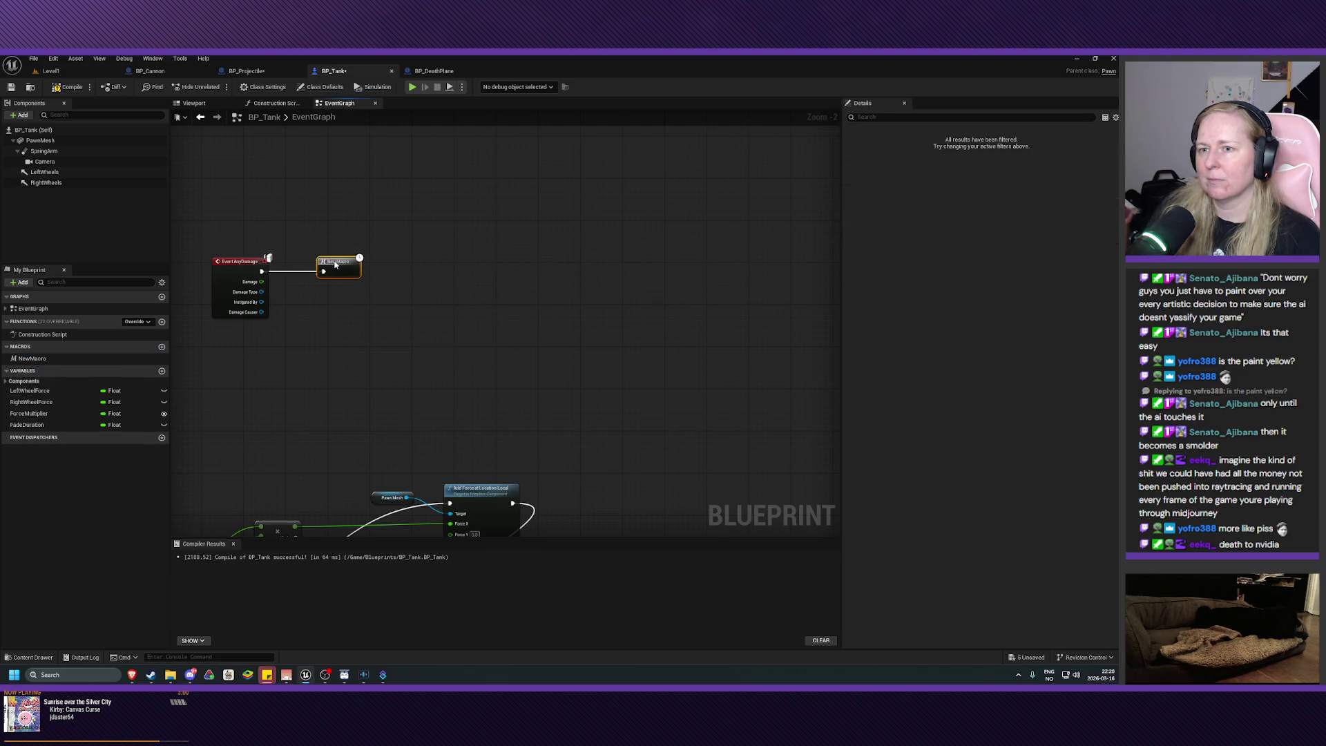
- Rename the new macro to RestartLevel and compile BP_Tank
{"action": "left_click", "coordinate": [42, 358]}
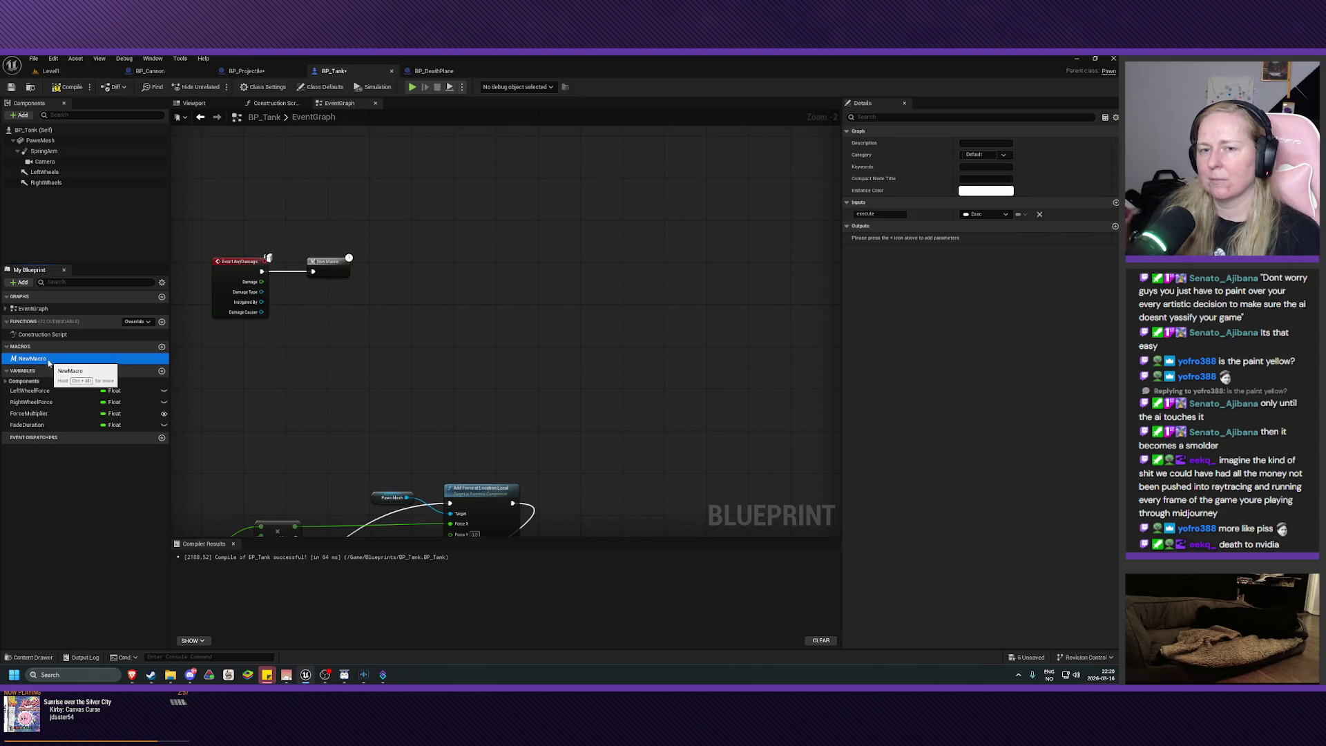
{"action": "key", "text": "F2"}
{"action": "type", "text": "Restart"}
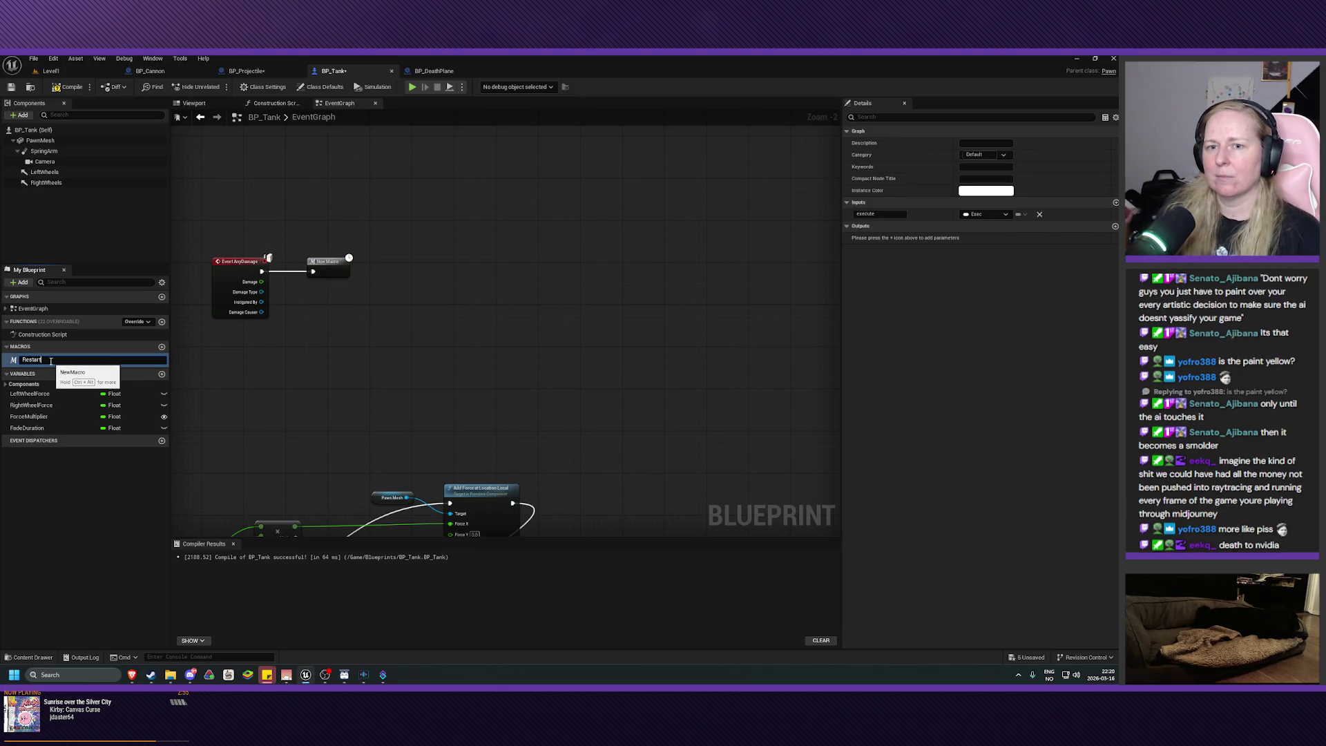
{"action": "type", "text": "Level"}
{"action": "key", "text": "Return"}
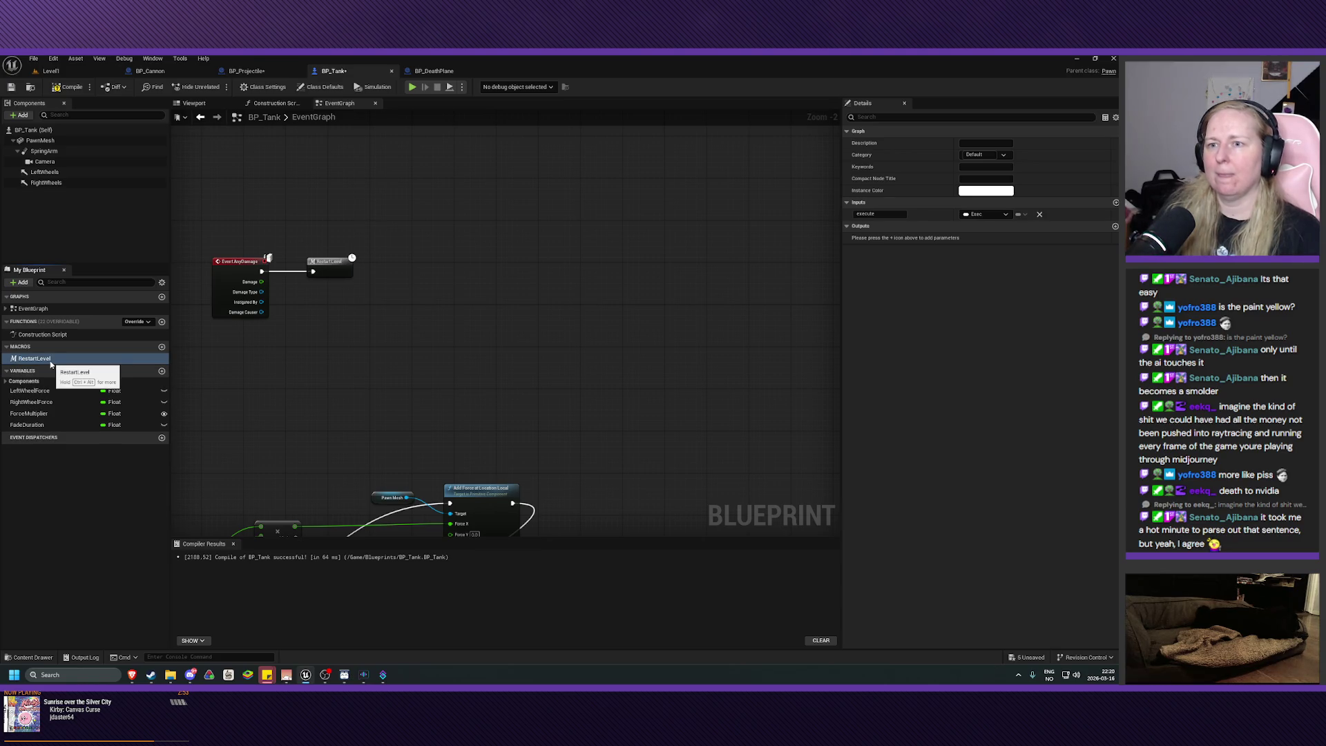
{"action": "left_click", "coordinate": [68, 86]}
{"action": "left_click", "coordinate": [50, 70]}
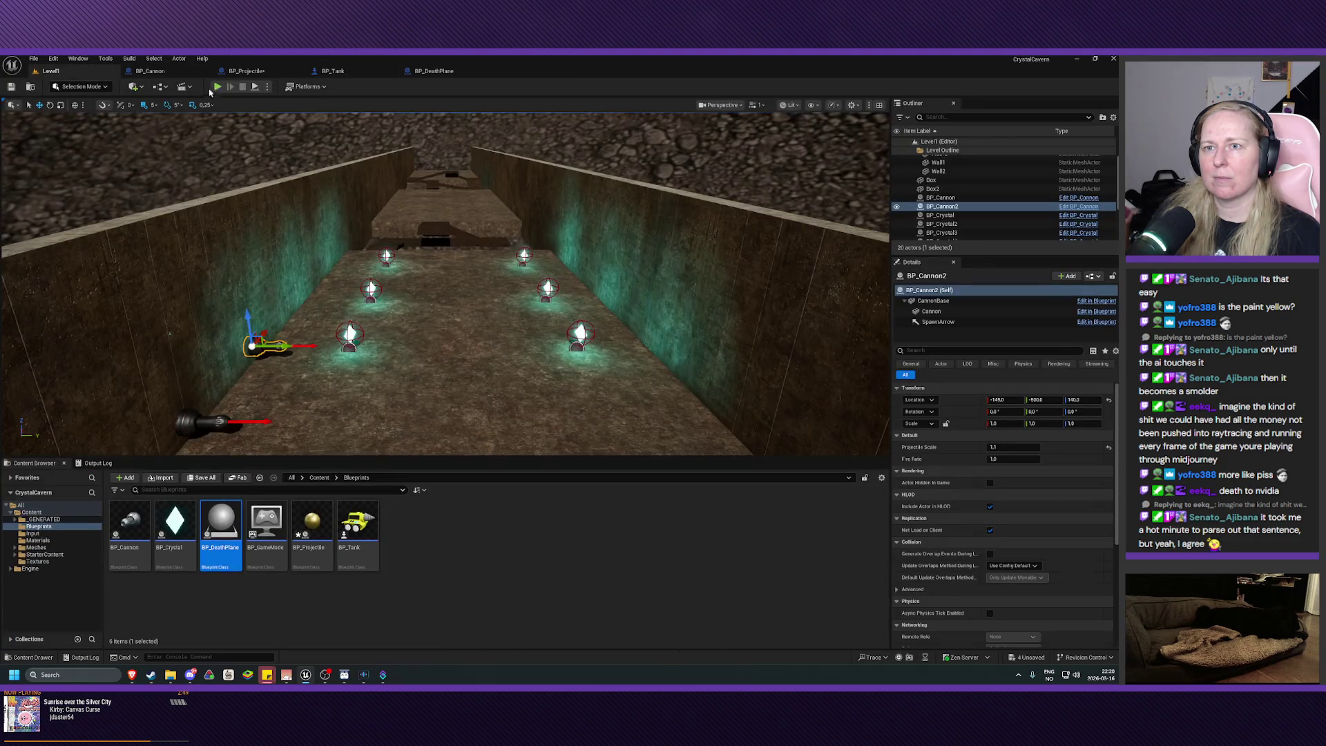
{"action": "left_click", "coordinate": [219, 88]}
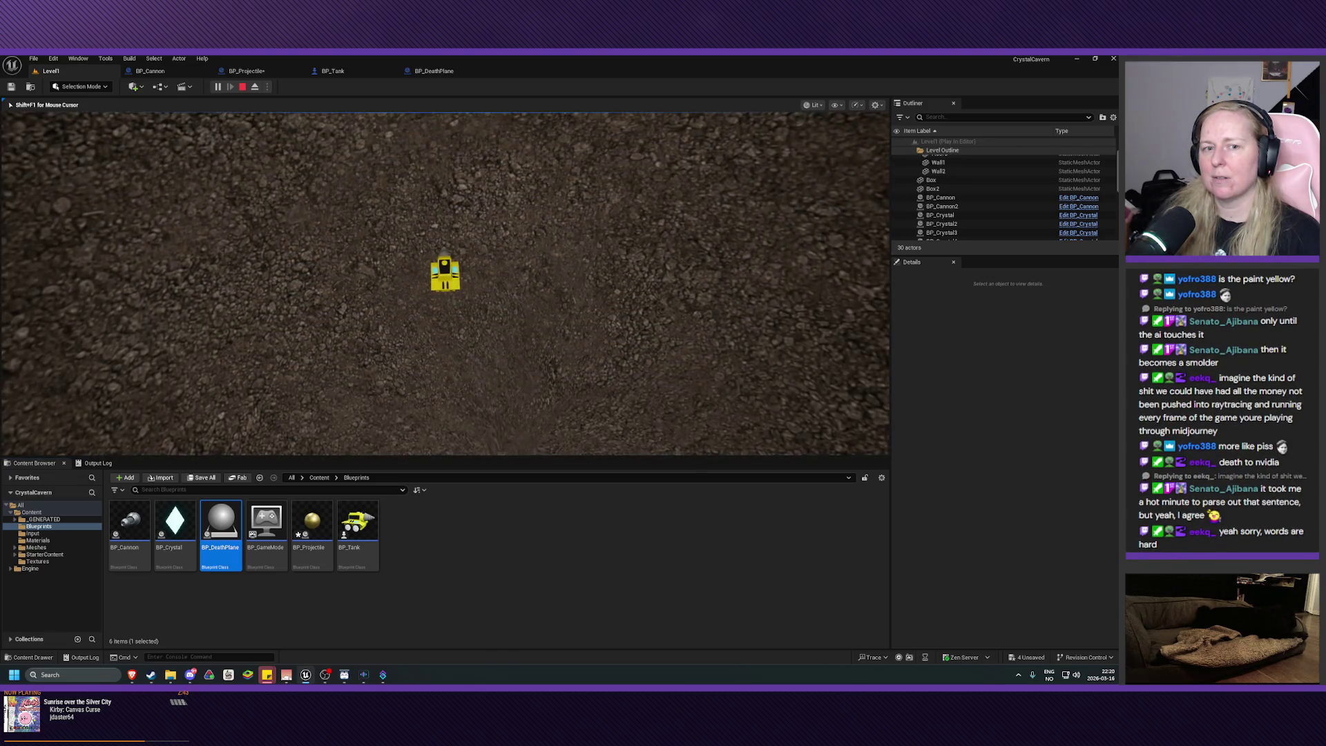
{"action": "key", "text": "Escape"}
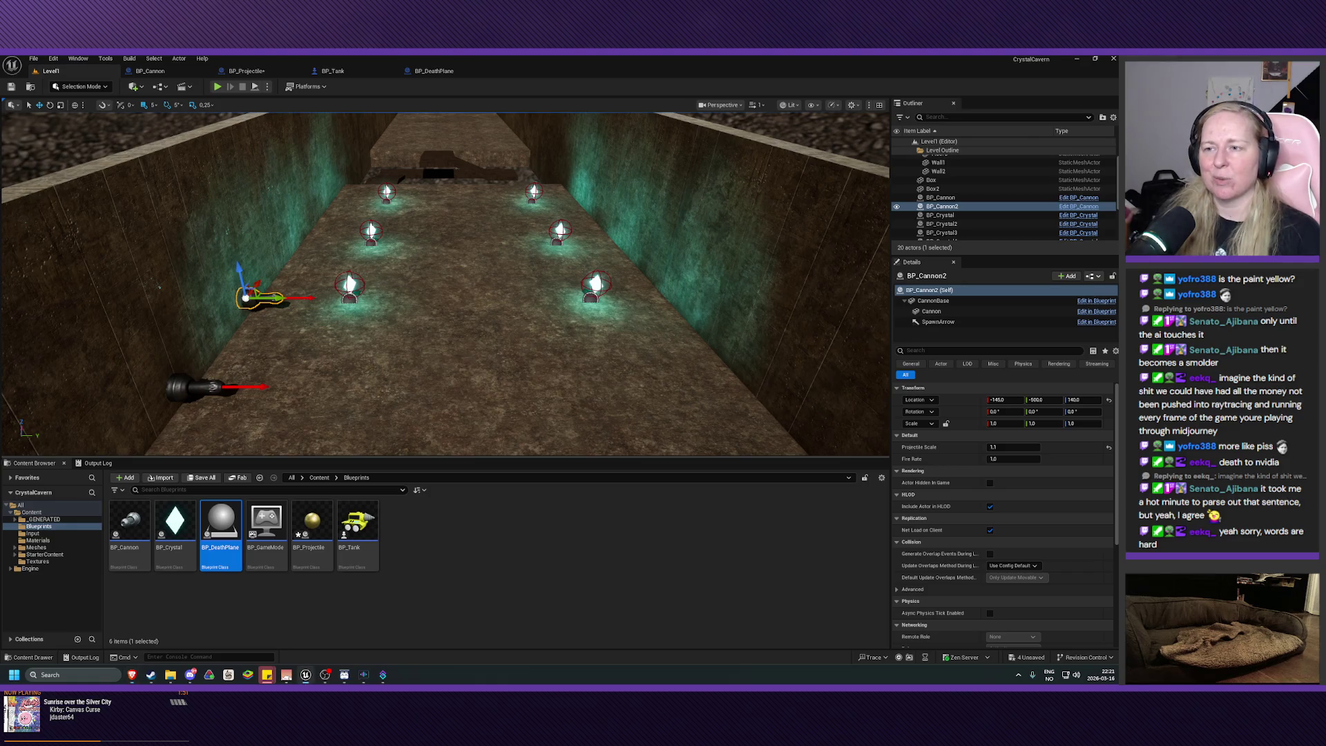
{"action": "scroll", "coordinate": [470, 371], "scroll_direction": "down", "scroll_amount": 3}
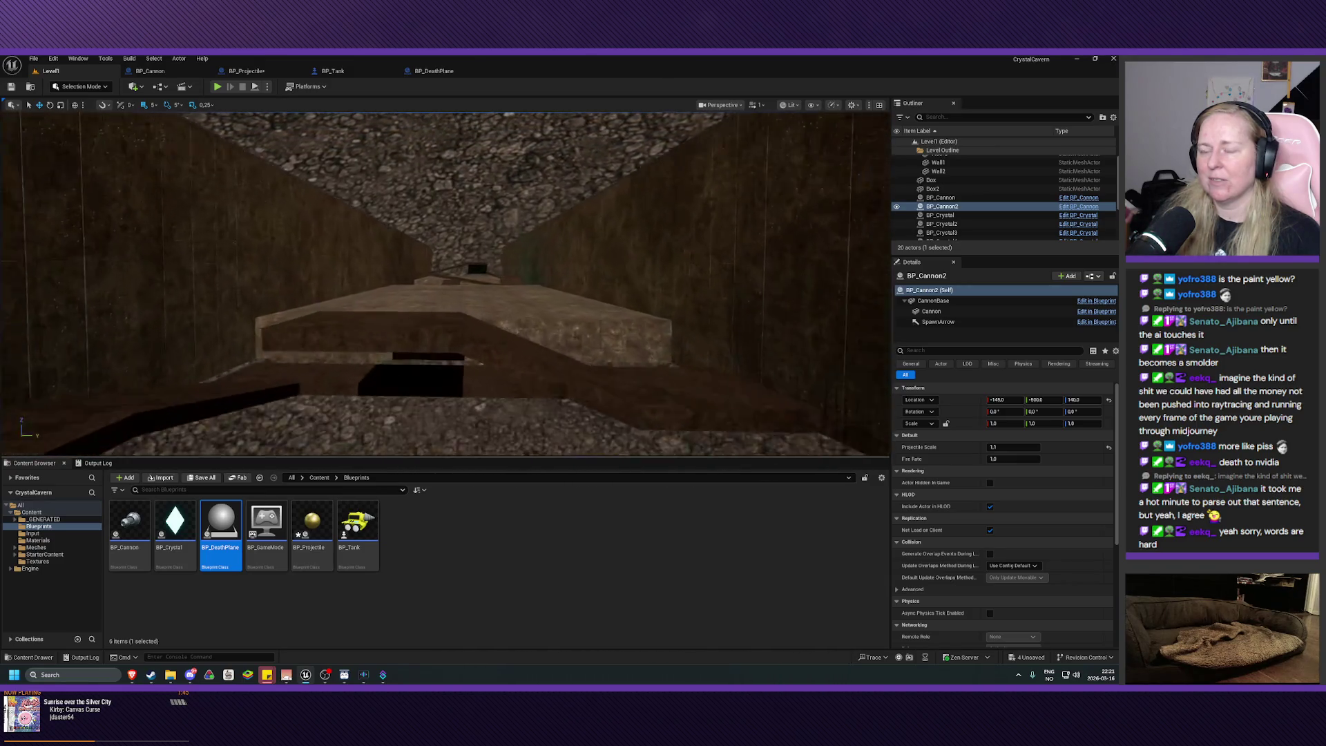
{"action": "mouse_move", "coordinate": [442, 290]}
{"action": "left_mouse_down"}
{"action": "mouse_move", "coordinate": [442, 262]}
{"action": "mouse_move", "coordinate": [428, 259]}
{"action": "mouse_move", "coordinate": [470, 255]}
{"action": "left_mouse_up"}
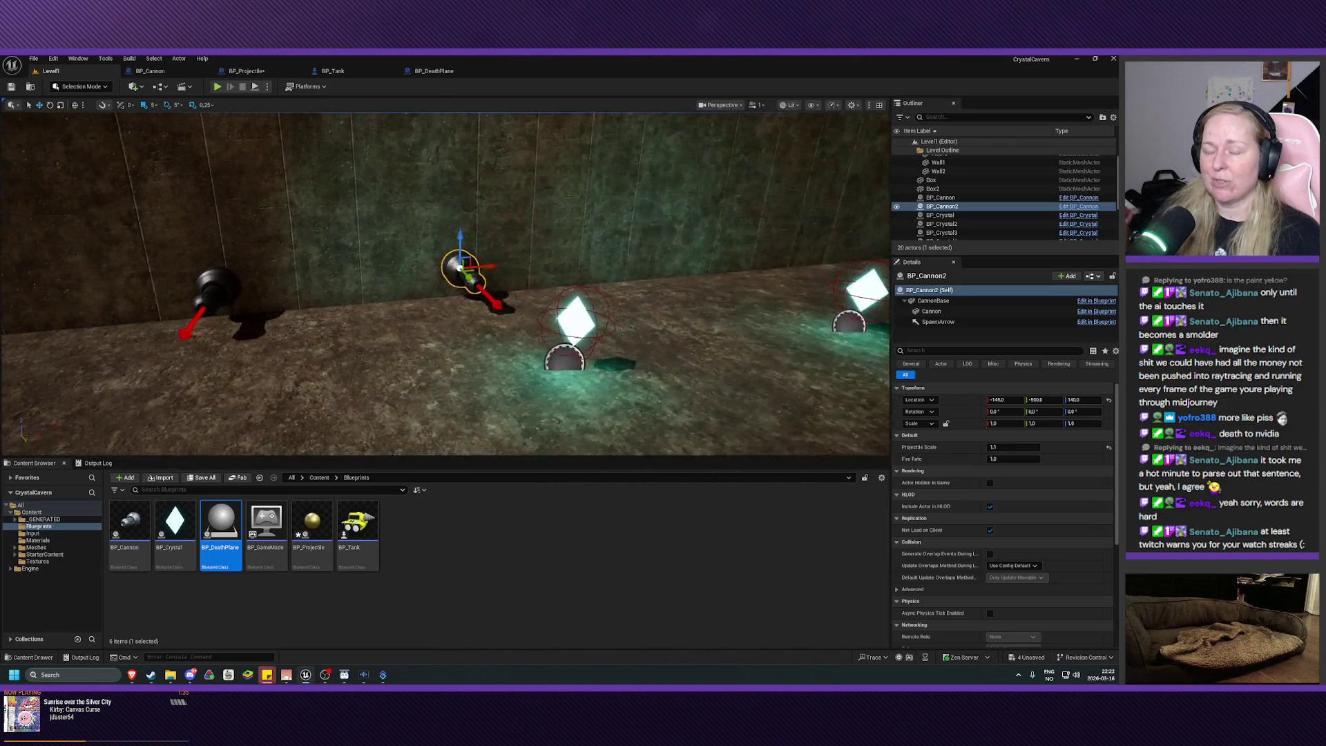
{"action": "left_click_drag", "start_coordinate": [442, 276], "coordinate": [407, 283]}
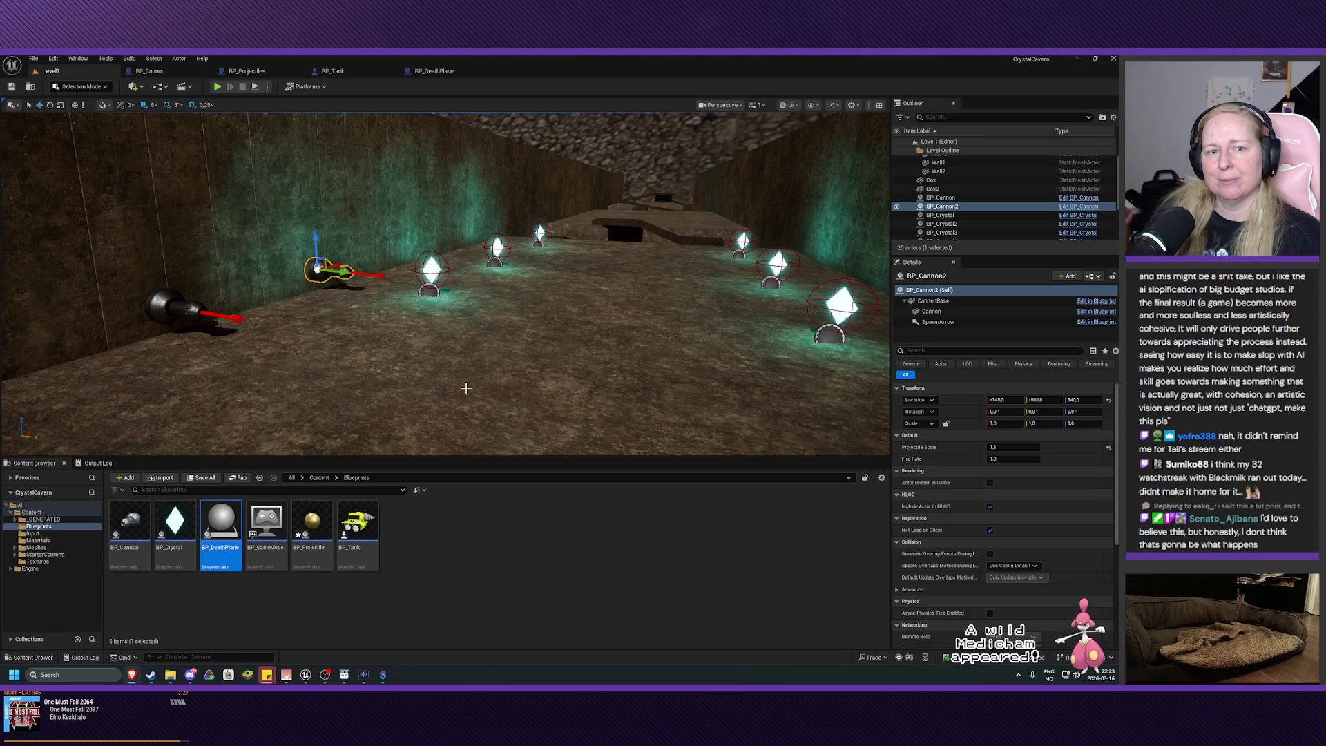
{"action": "mouse_move", "coordinate": [466, 388]}
{"action": "left_mouse_down"}
{"action": "mouse_move", "coordinate": [440, 362]}
{"action": "mouse_move", "coordinate": [424, 420]}
{"action": "mouse_move", "coordinate": [462, 385]}
{"action": "left_mouse_up"}
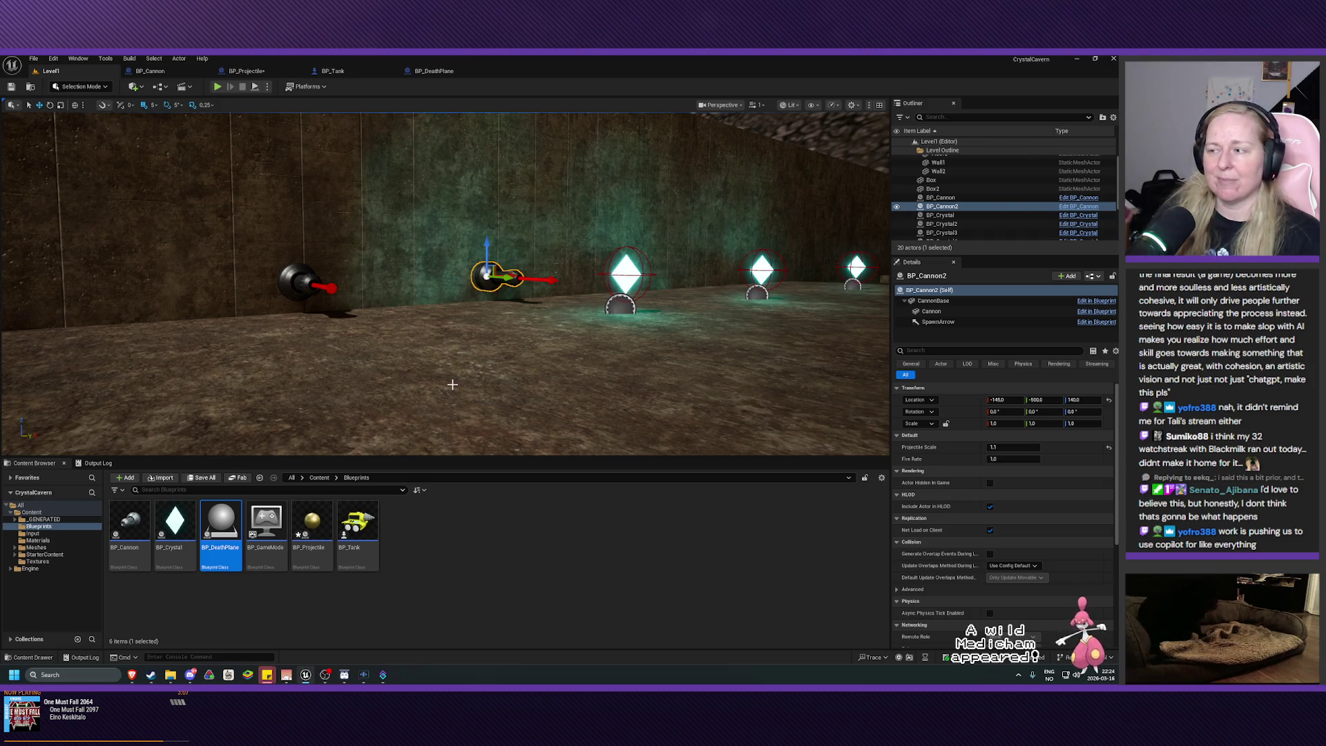
{"action": "mouse_move", "coordinate": [474, 384]}
{"action": "left_mouse_down"}
{"action": "mouse_move", "coordinate": [290, 380]}
{"action": "mouse_move", "coordinate": [296, 411]}
{"action": "left_mouse_up"}
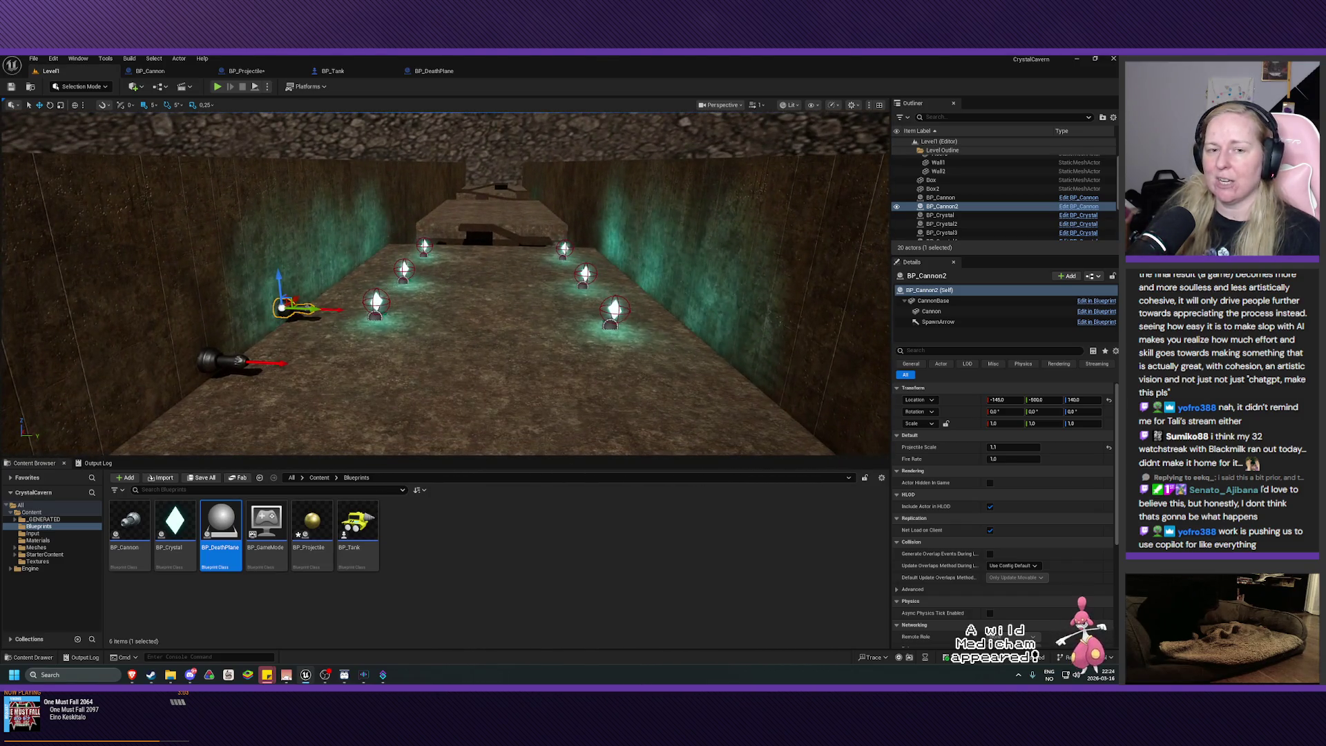
{"action": "mouse_move", "coordinate": [295, 410]}
{"action": "left_mouse_down"}
{"action": "mouse_move", "coordinate": [296, 393]}
{"action": "mouse_move", "coordinate": [394, 444]}
{"action": "mouse_move", "coordinate": [386, 408]}
{"action": "left_mouse_up"}
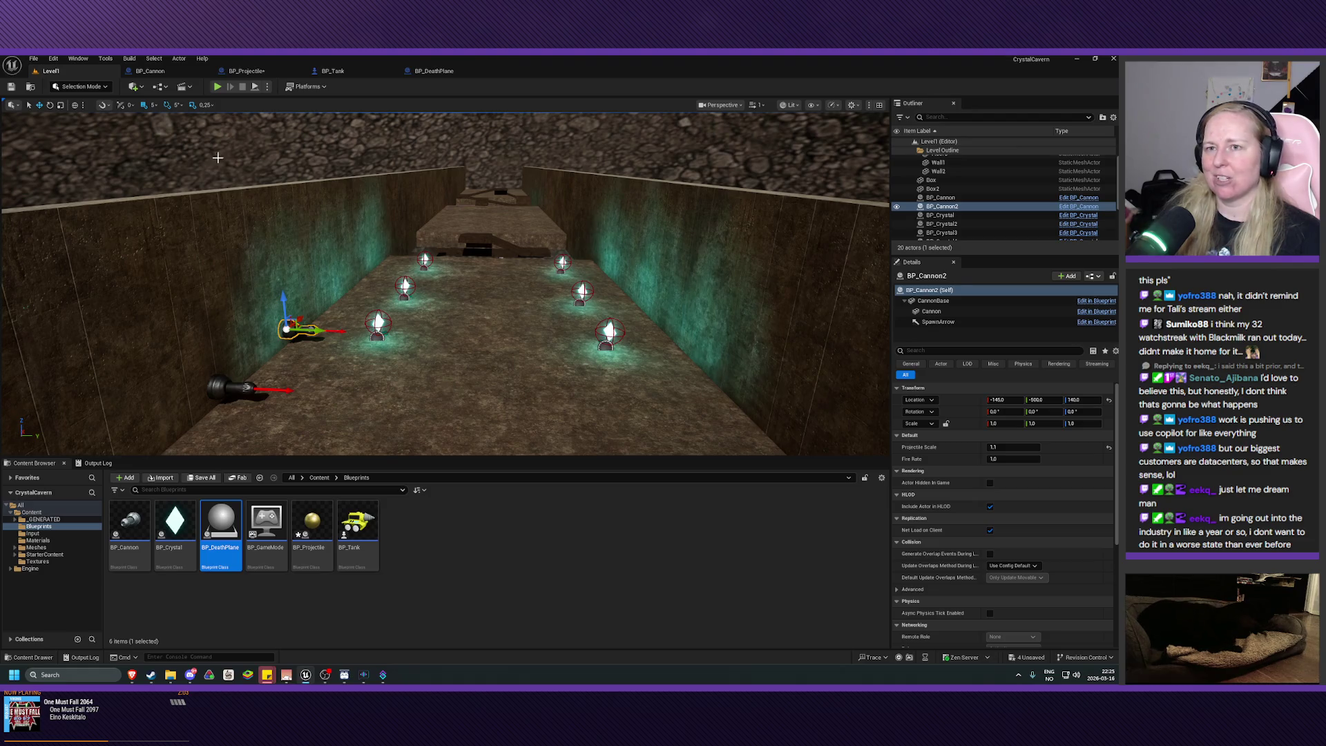
{"action": "left_click", "coordinate": [245, 70]}
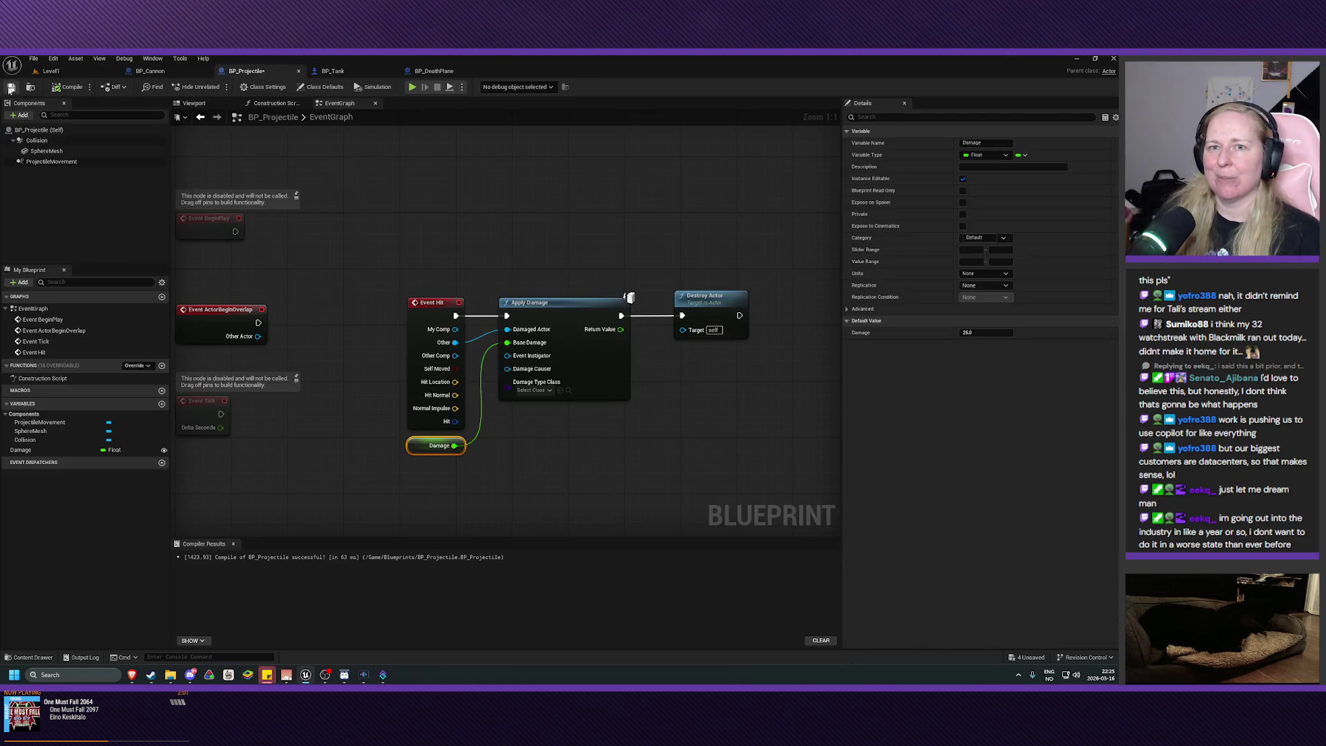
- Review the BP_Tank and BP_DeathPlane graphs, then return to Level1
{"action": "left_click", "coordinate": [332, 71]}
{"action": "left_click", "coordinate": [434, 70]}
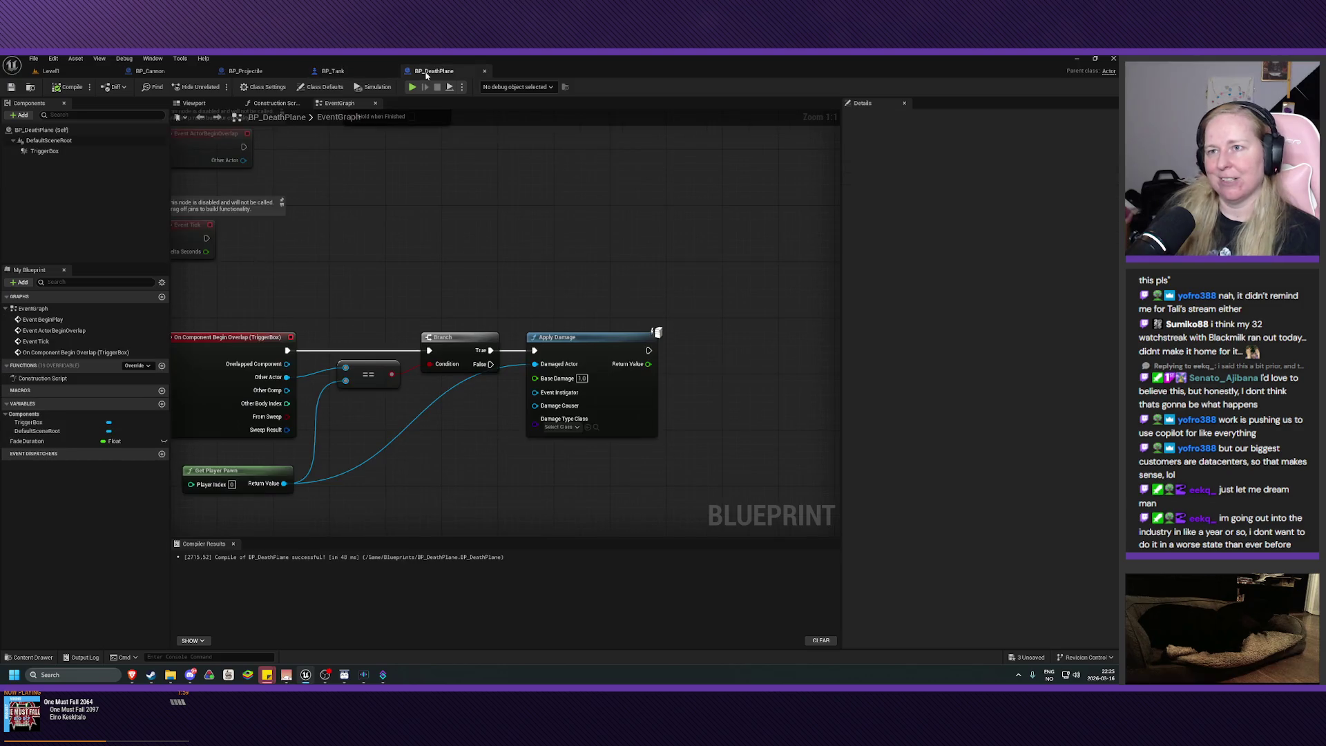
{"action": "left_click", "coordinate": [69, 75]}
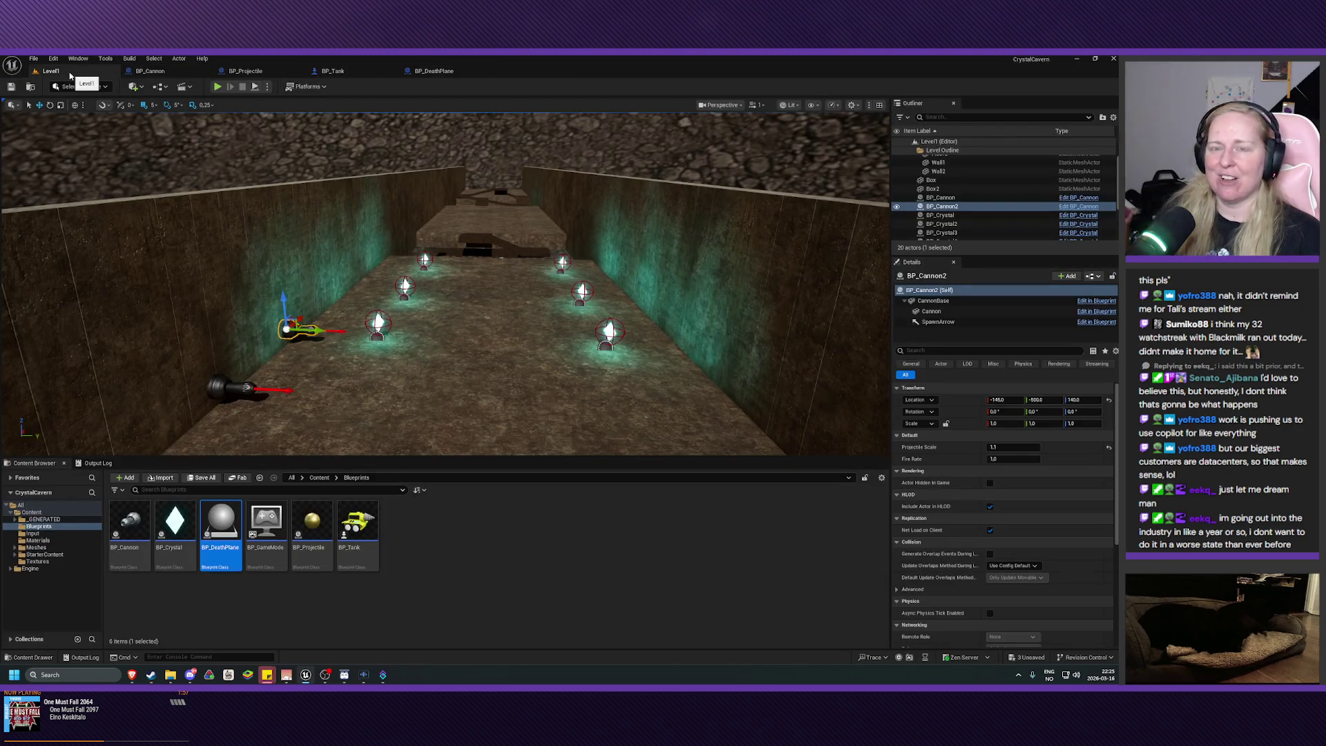
- Fly the viewport down the crystal corridor and raise it above the floor
{"action": "key", "text": "Up"}
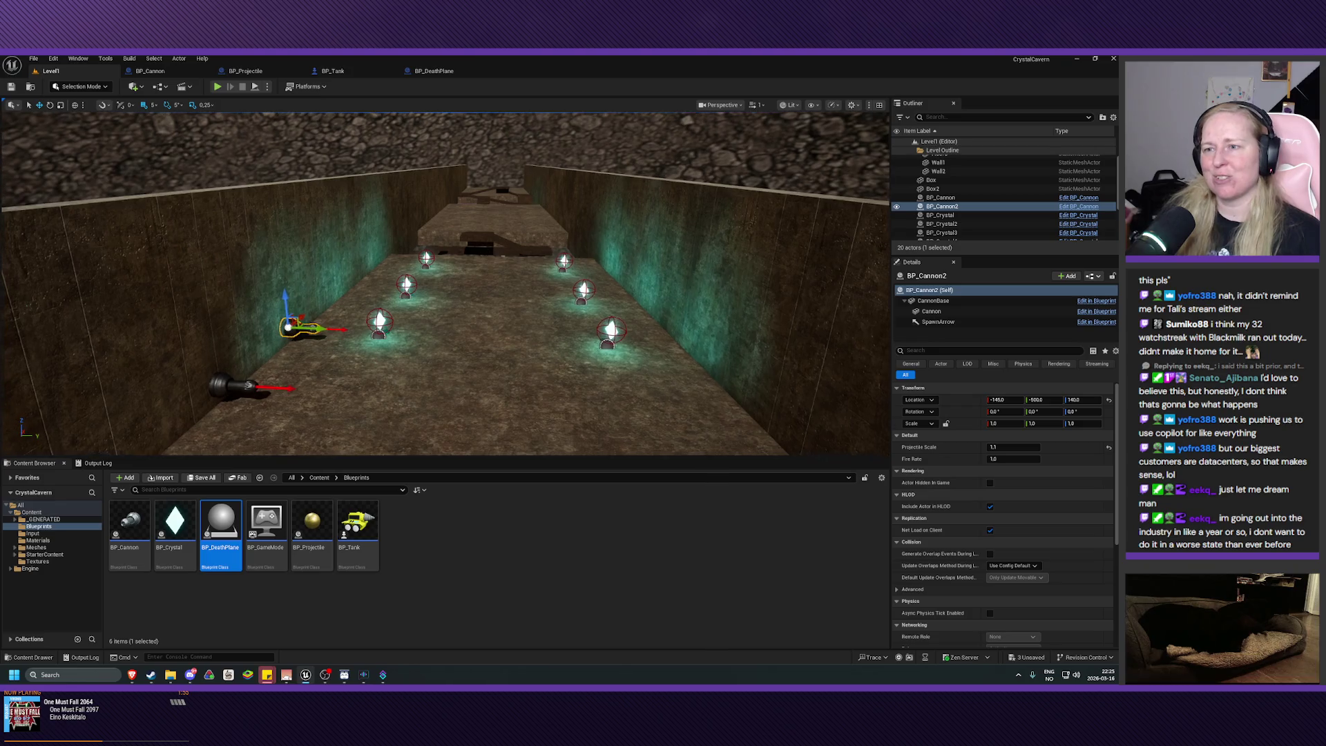
{"action": "key", "text": "Up"}
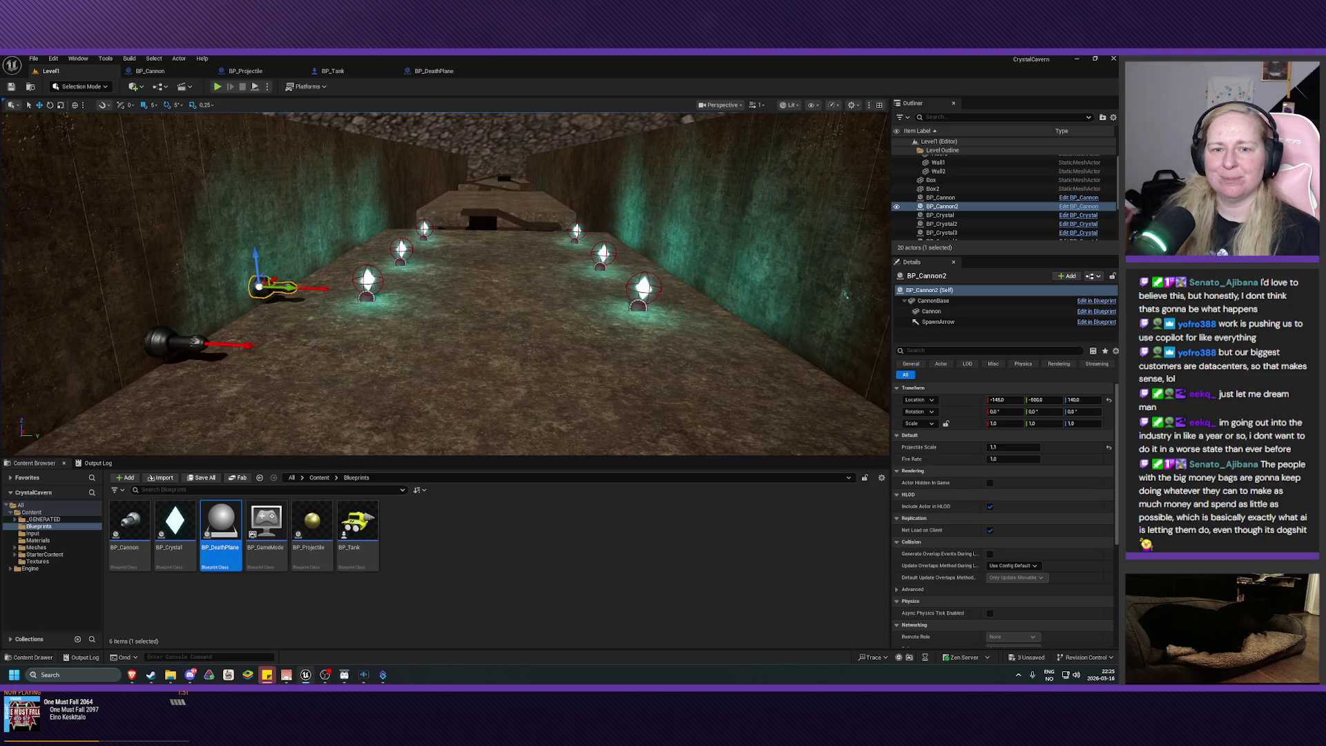
{"action": "key", "text": "Right"}
{"action": "key", "text": "Right"}
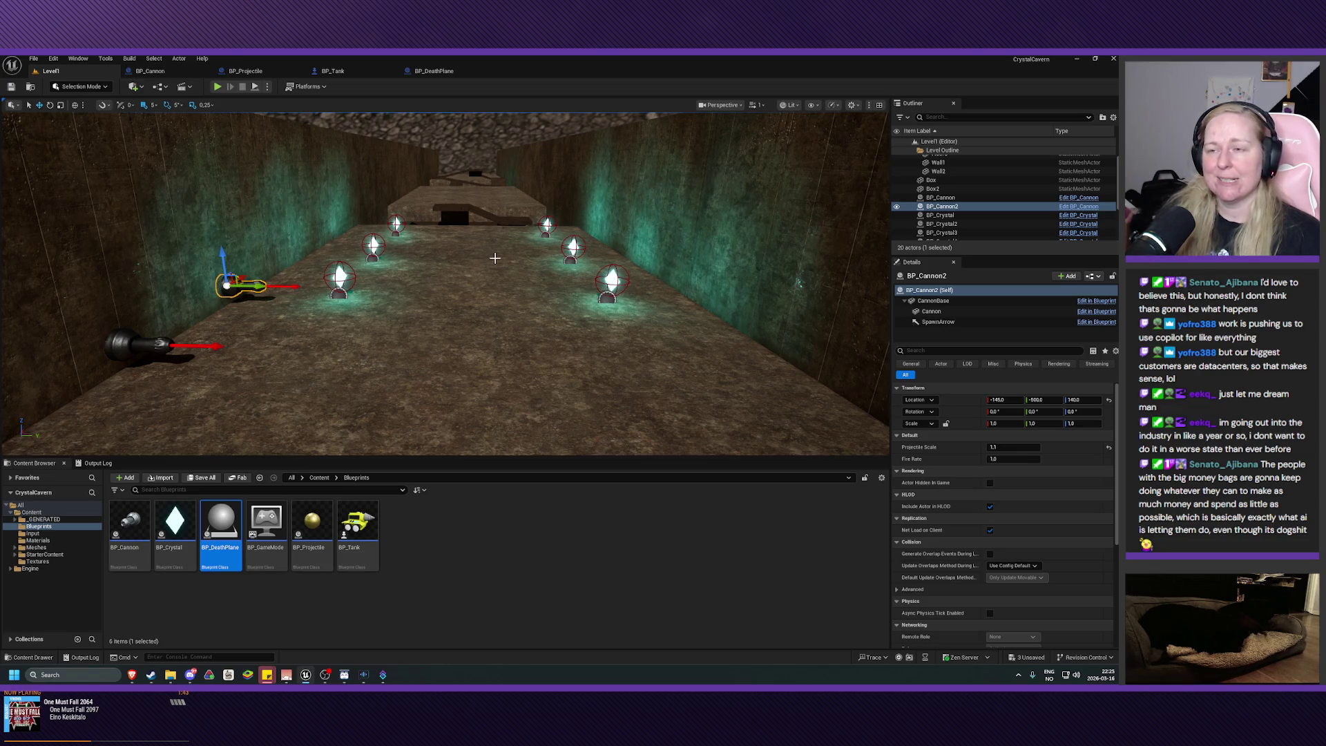
{"action": "key", "text": "Page_Up"}
{"action": "key", "text": "Page_Up"}
{"action": "key", "text": "Page_Up"}
{"action": "key", "text": "Down"}
{"action": "key", "text": "Down"}
{"action": "key", "text": "Down"}
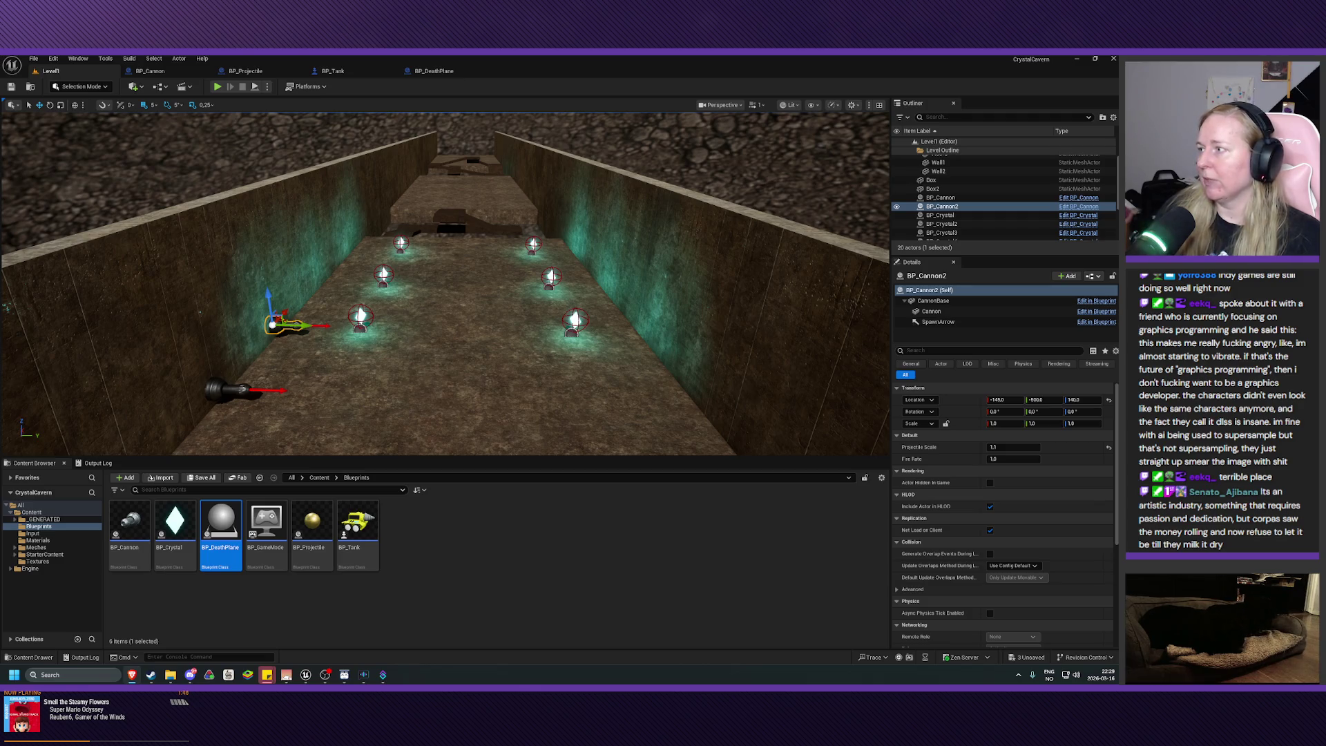
{"action": "left_click", "coordinate": [134, 87]}
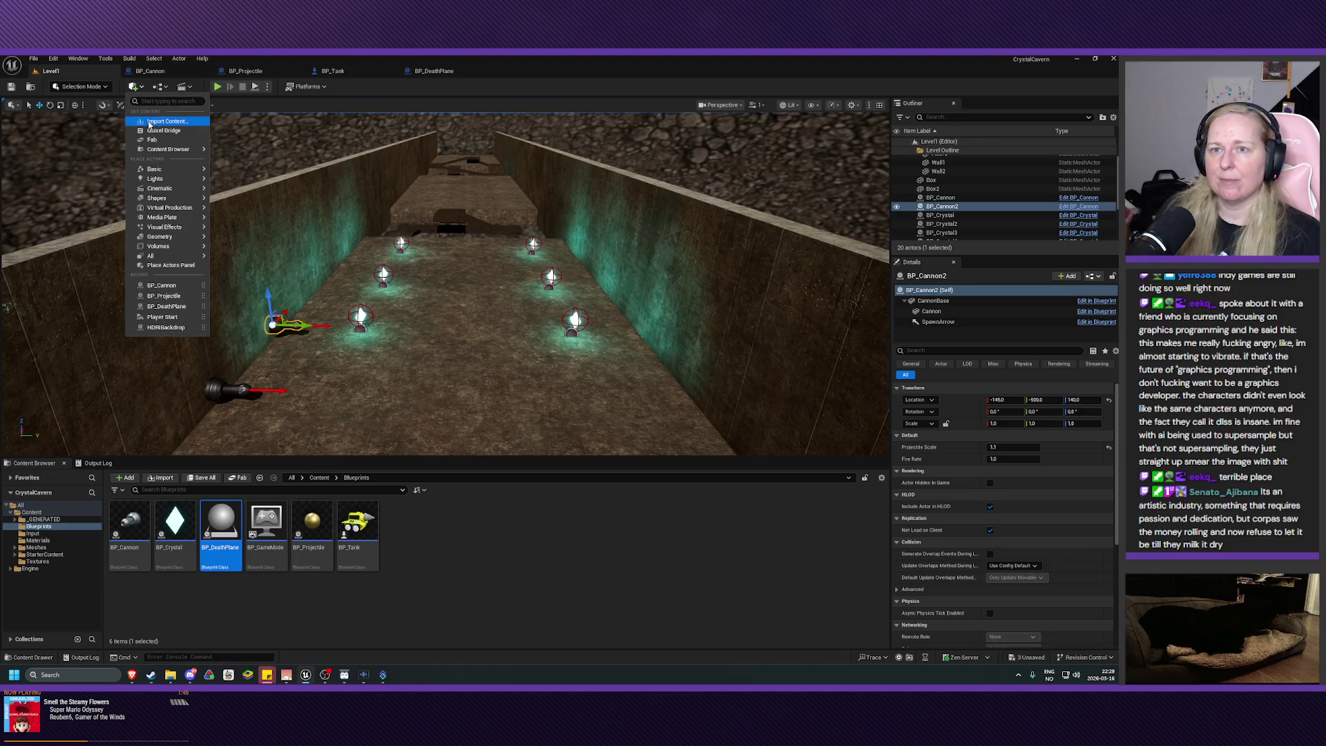
{"action": "mouse_move", "coordinate": [158, 188]}
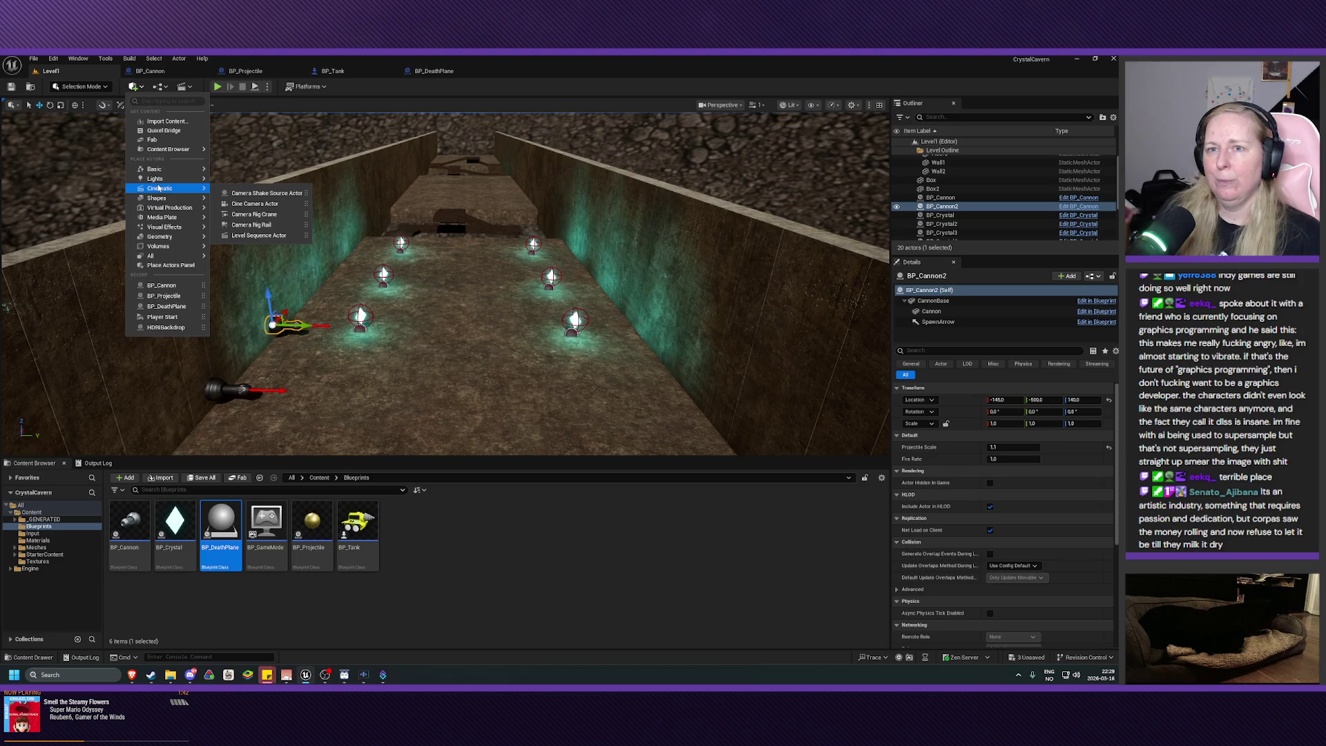
{"action": "left_click", "coordinate": [260, 58]}
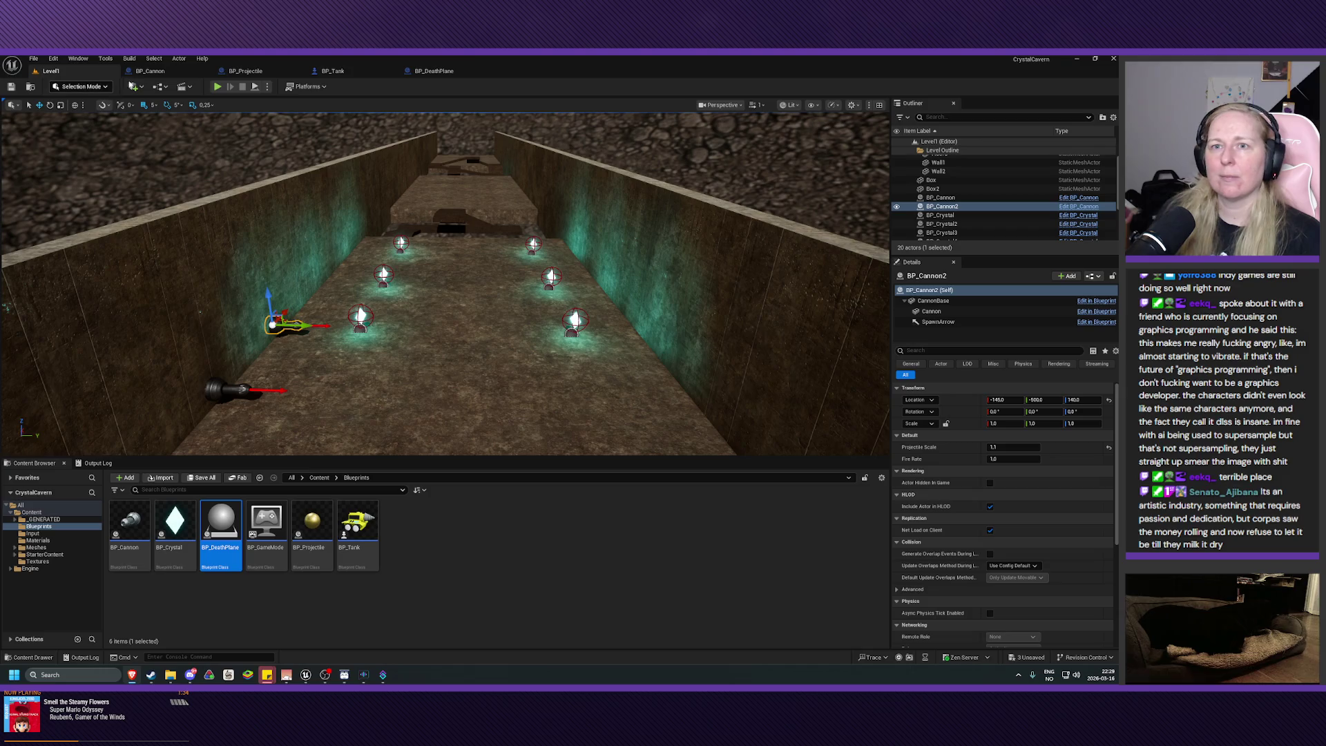
{"action": "left_click", "coordinate": [134, 87]}
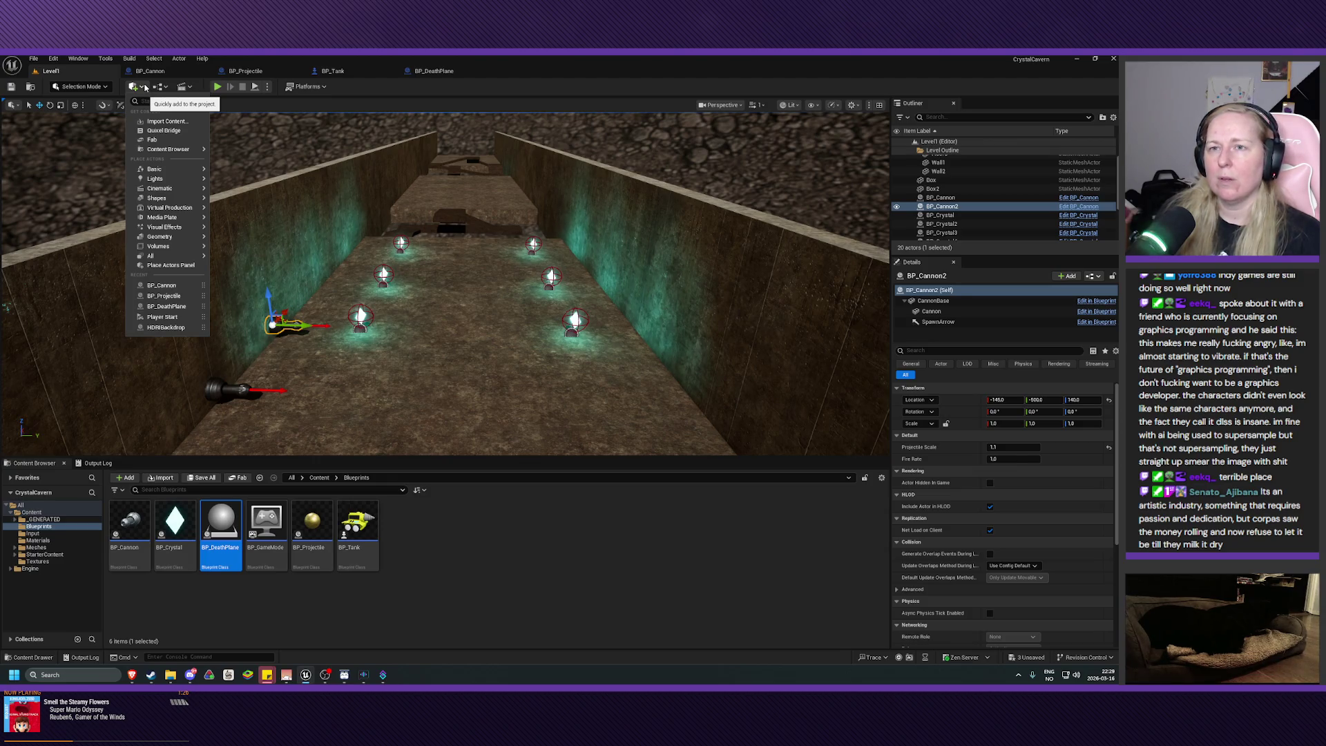
{"action": "left_click", "coordinate": [141, 86]}
{"action": "left_click", "coordinate": [142, 87]}
{"action": "mouse_move", "coordinate": [184, 151]}
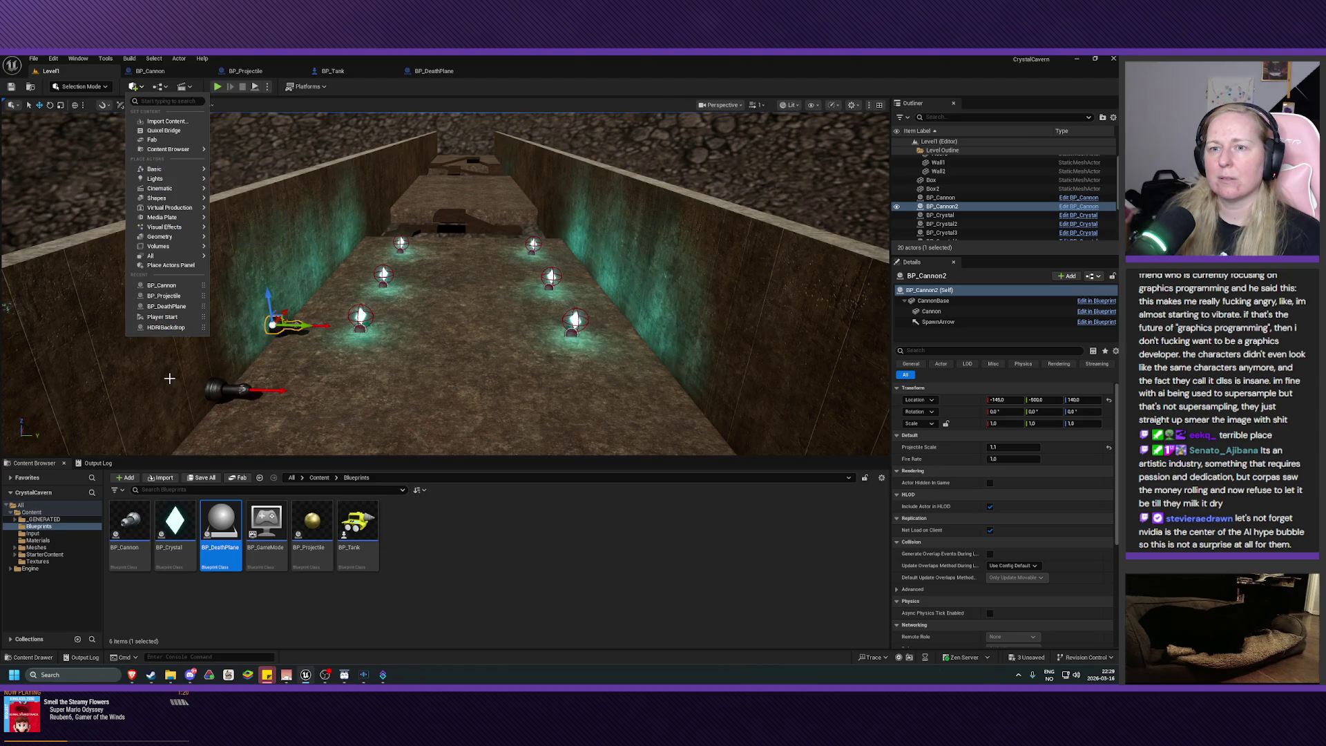
{"action": "left_click", "coordinate": [531, 554]}
{"action": "right_click", "coordinate": [531, 554]}
- Create an Actor-based Blueprint Class and name it BP_WinZone
{"action": "left_click", "coordinate": [531, 295]}
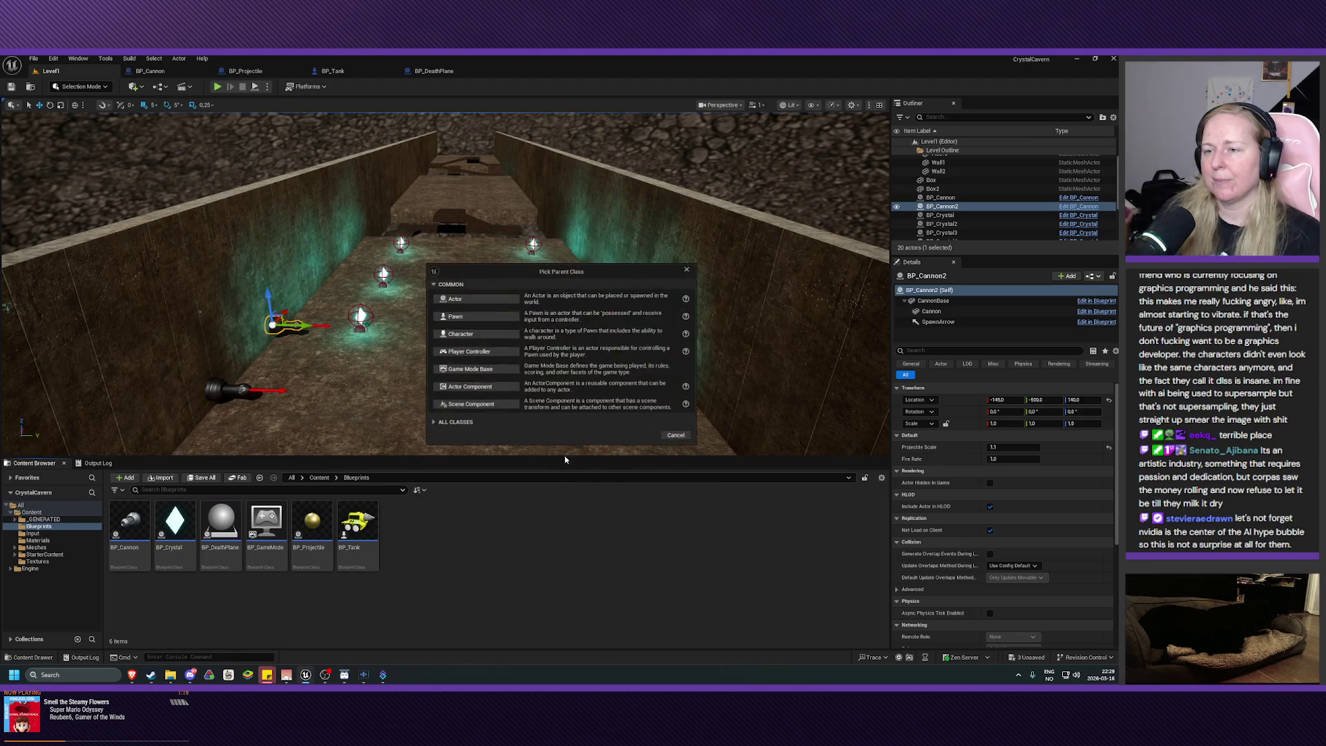
{"action": "left_click", "coordinate": [484, 299]}
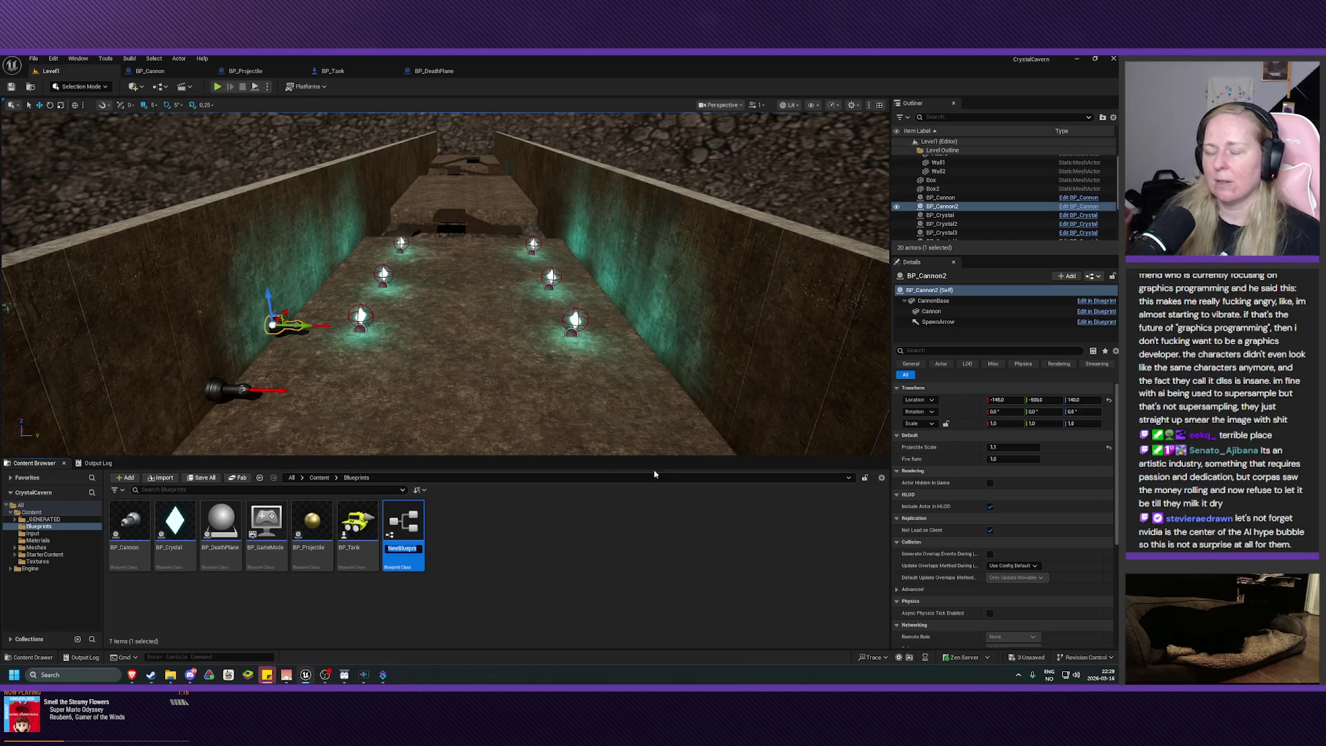
{"action": "type", "text": "BA"}
{"action": "type", "text": "P_W"}
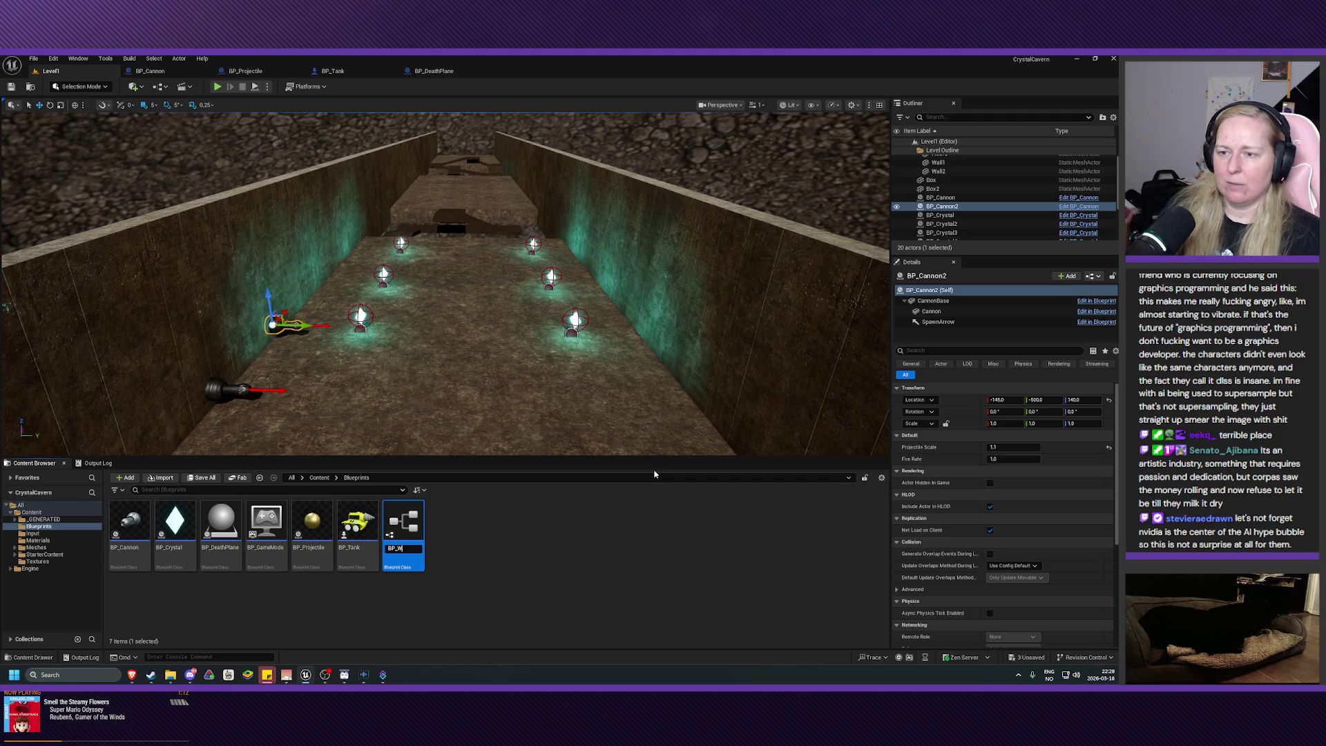
{"action": "type", "text": "one"}
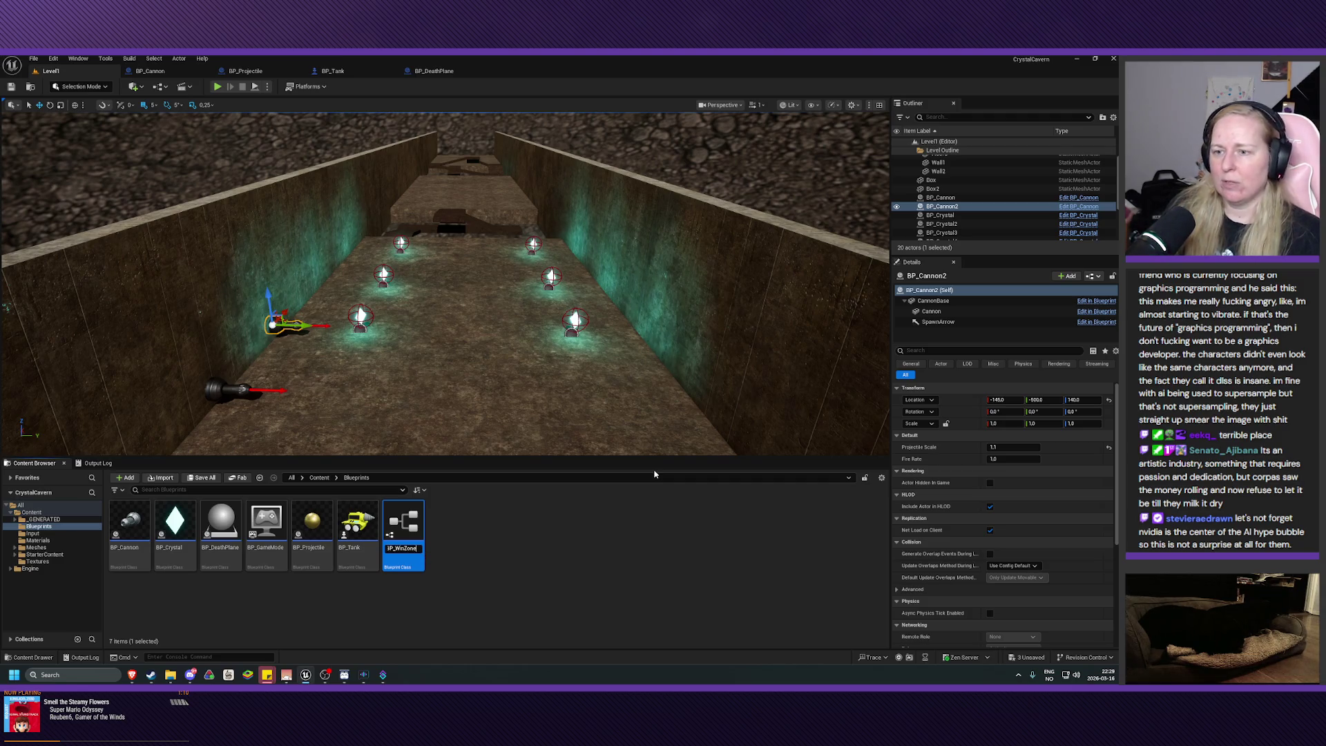
{"action": "key", "text": "Return"}
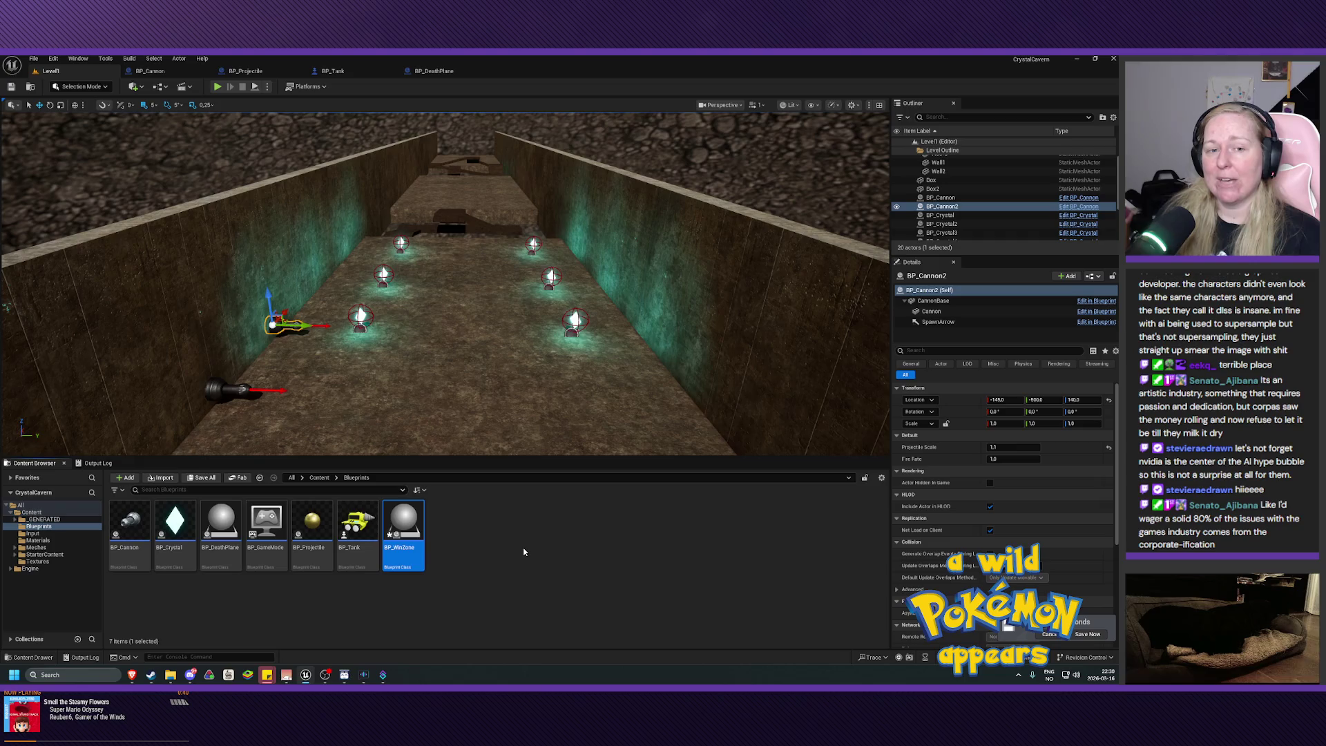
{"action": "scroll", "coordinate": [465, 435], "scroll_direction": "down", "scroll_amount": 4}
{"action": "mouse_move", "coordinate": [465, 435]}
{"action": "left_mouse_down"}
{"action": "mouse_move", "coordinate": [490, 359]}
{"action": "mouse_move", "coordinate": [494, 414]}
{"action": "mouse_move", "coordinate": [491, 352]}
{"action": "mouse_move", "coordinate": [460, 416]}
{"action": "left_mouse_up"}
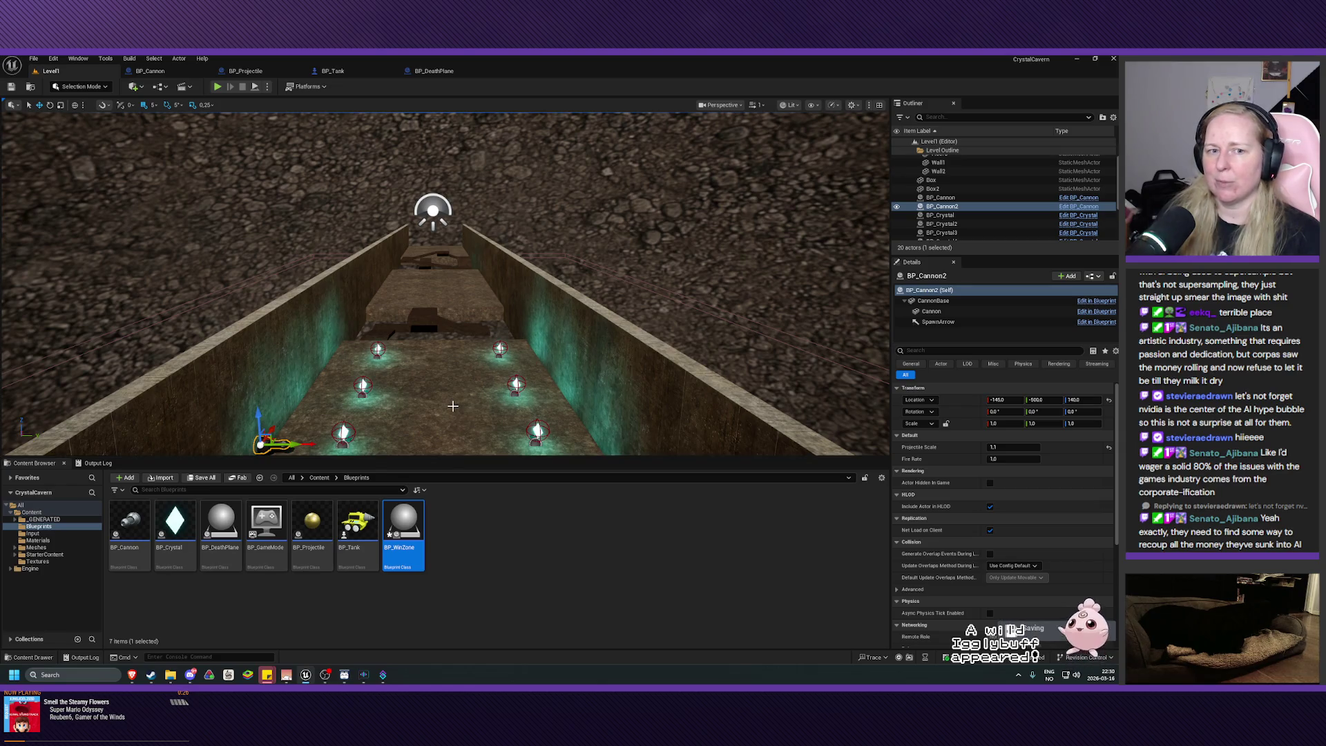
{"action": "scroll", "coordinate": [453, 397], "scroll_direction": "up", "scroll_amount": 5}
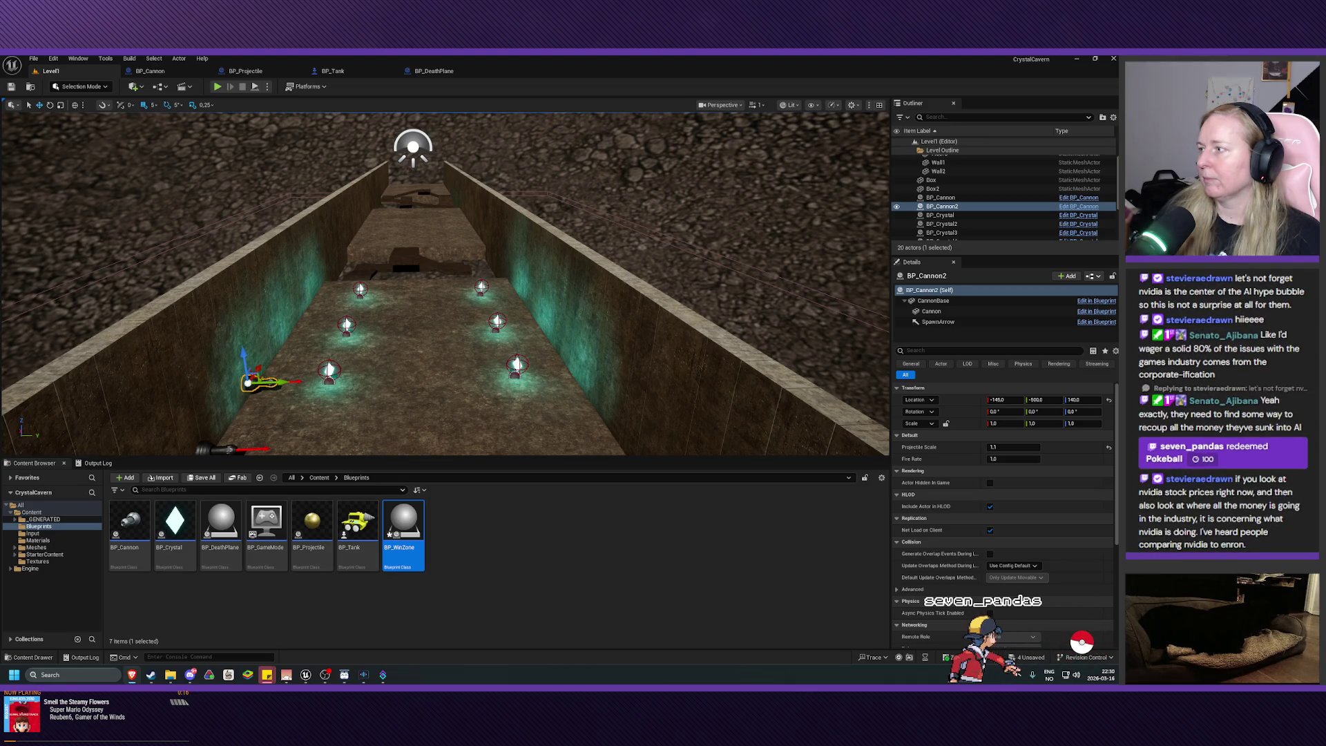
- Open BP_WinZone in the Blueprint editor, then bring up a new browser window
{"action": "double_click", "coordinate": [398, 526]}
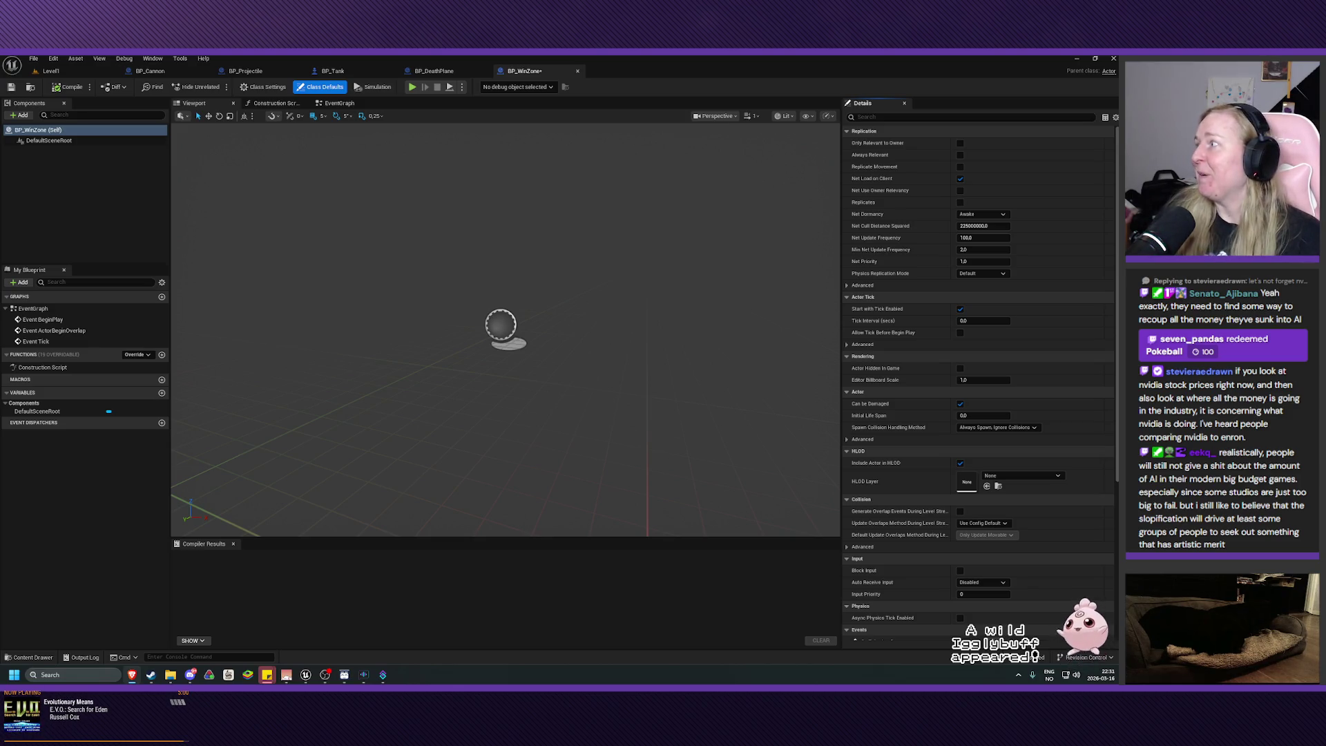
{"action": "key", "text": "super+1"}
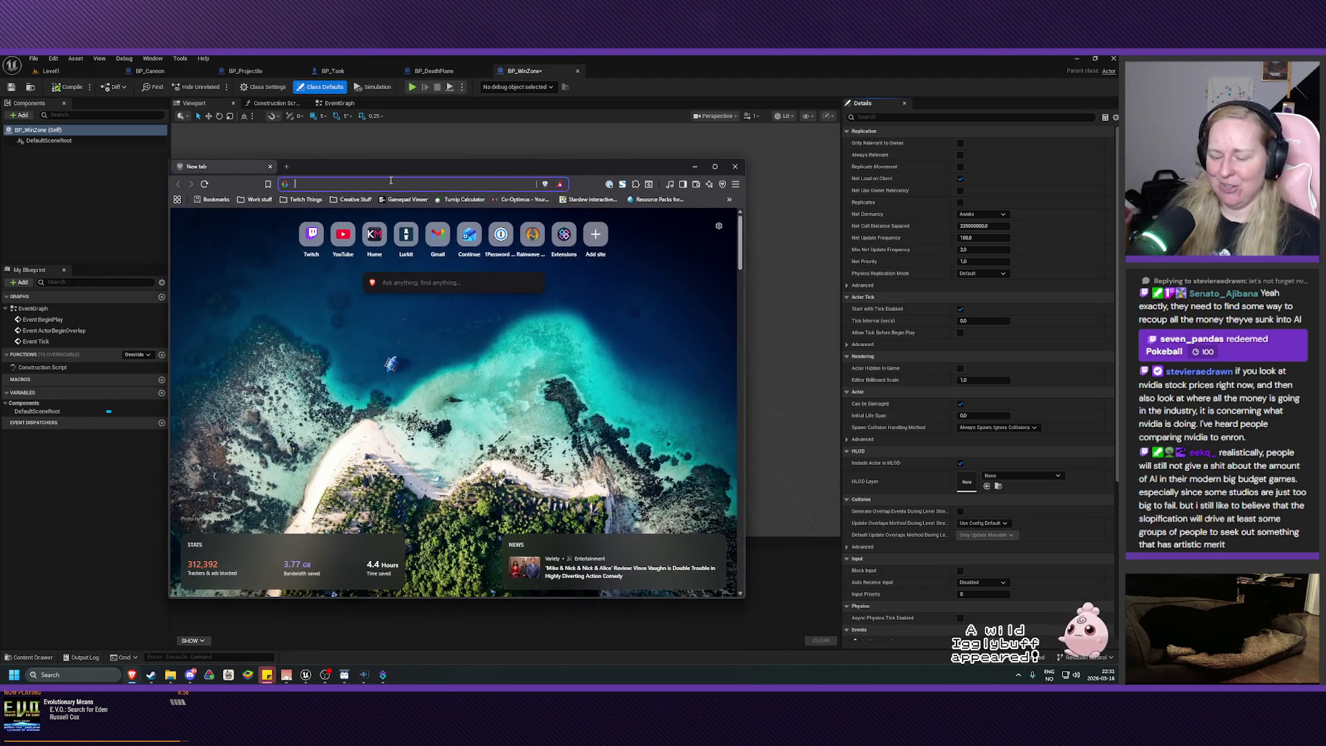
- Look up 'enron' and read the Wikipedia Enron scandal article, then close the browser and return to BP_WinZone
{"action": "type", "text": "enron"}
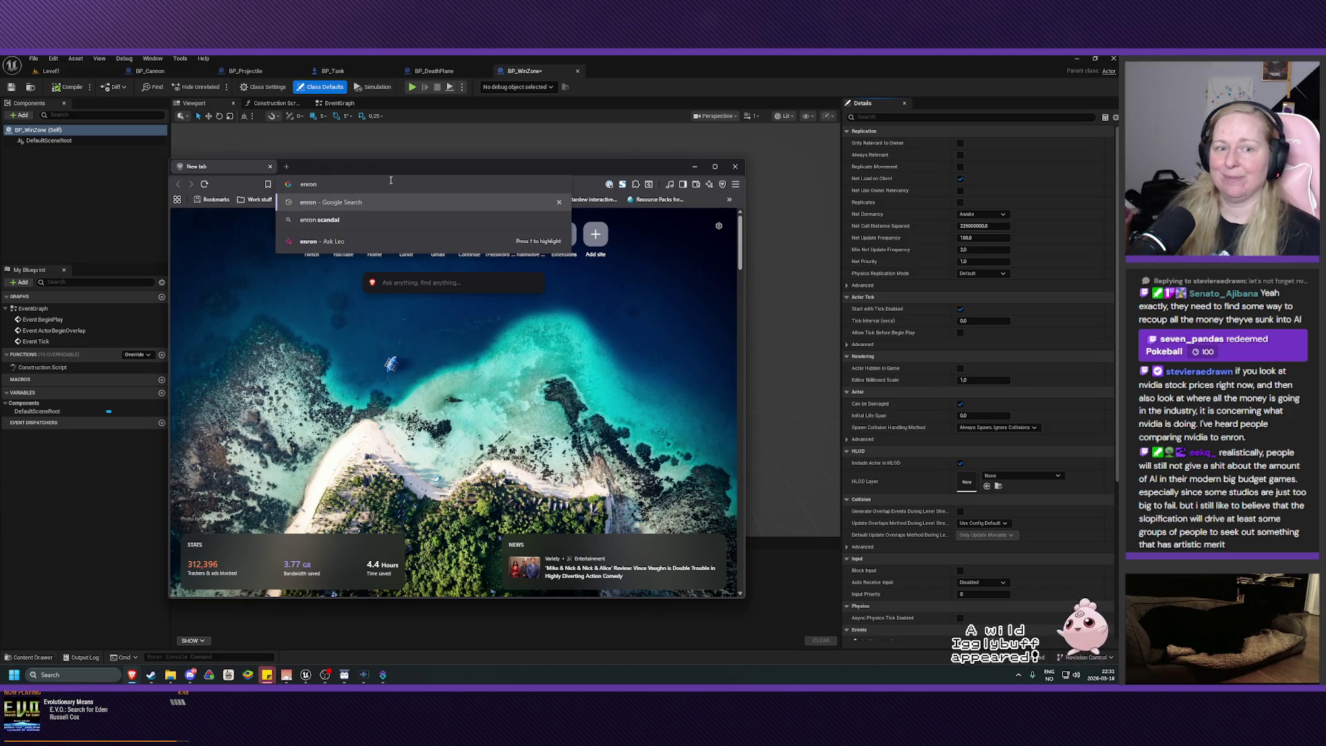
{"action": "left_click", "coordinate": [383, 220]}
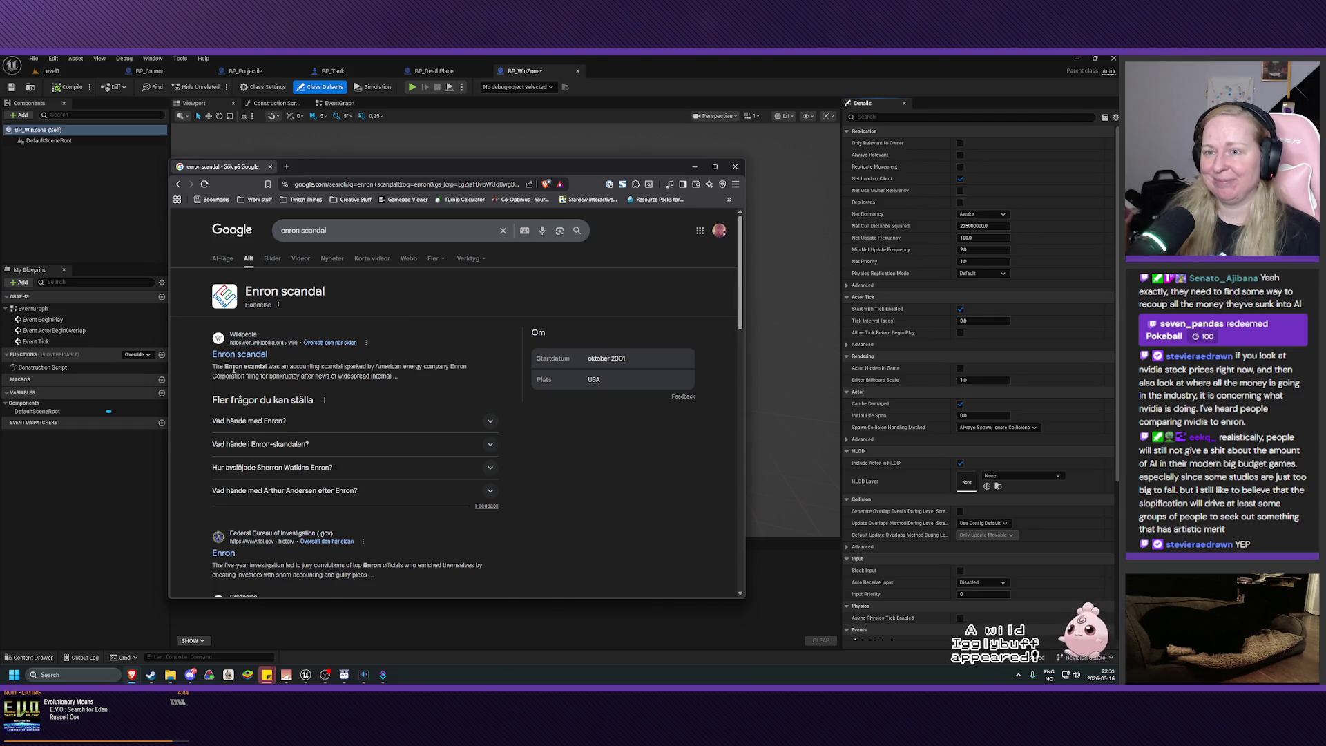
{"action": "left_click", "coordinate": [239, 355]}
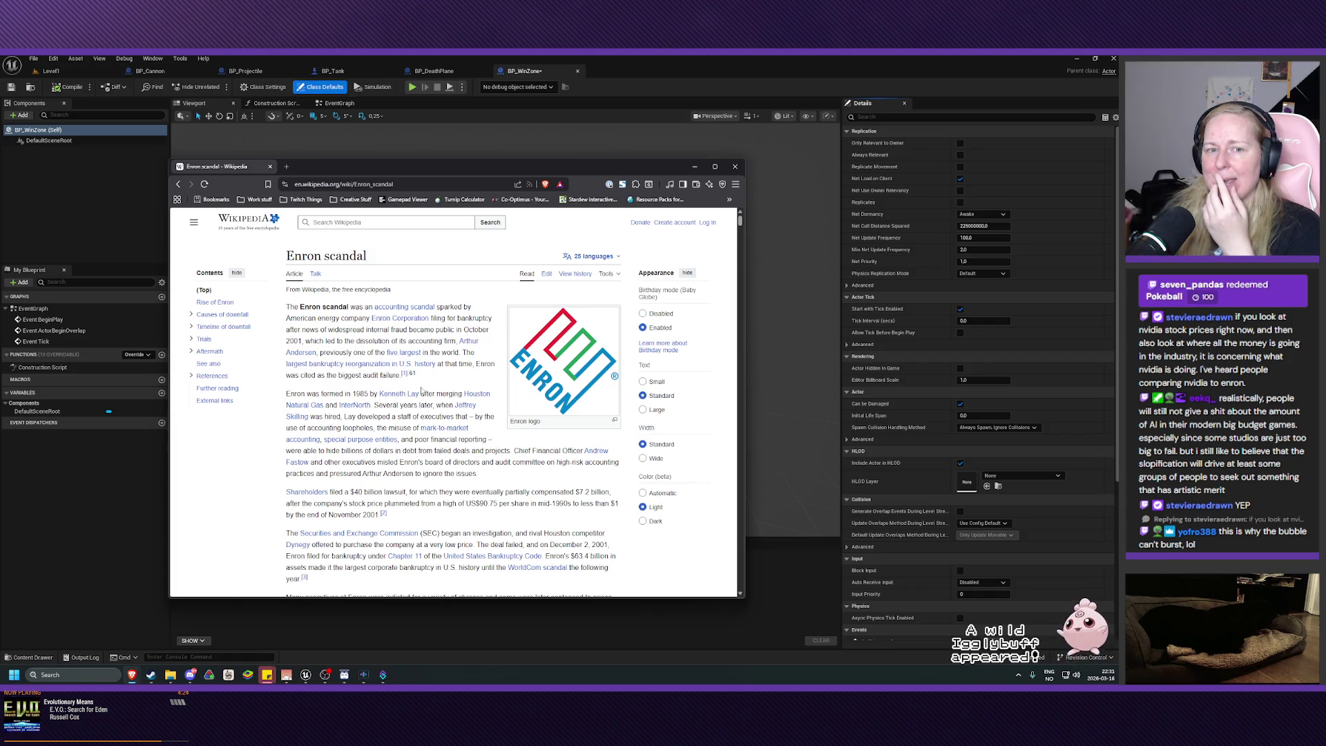
{"action": "left_click", "coordinate": [735, 166]}
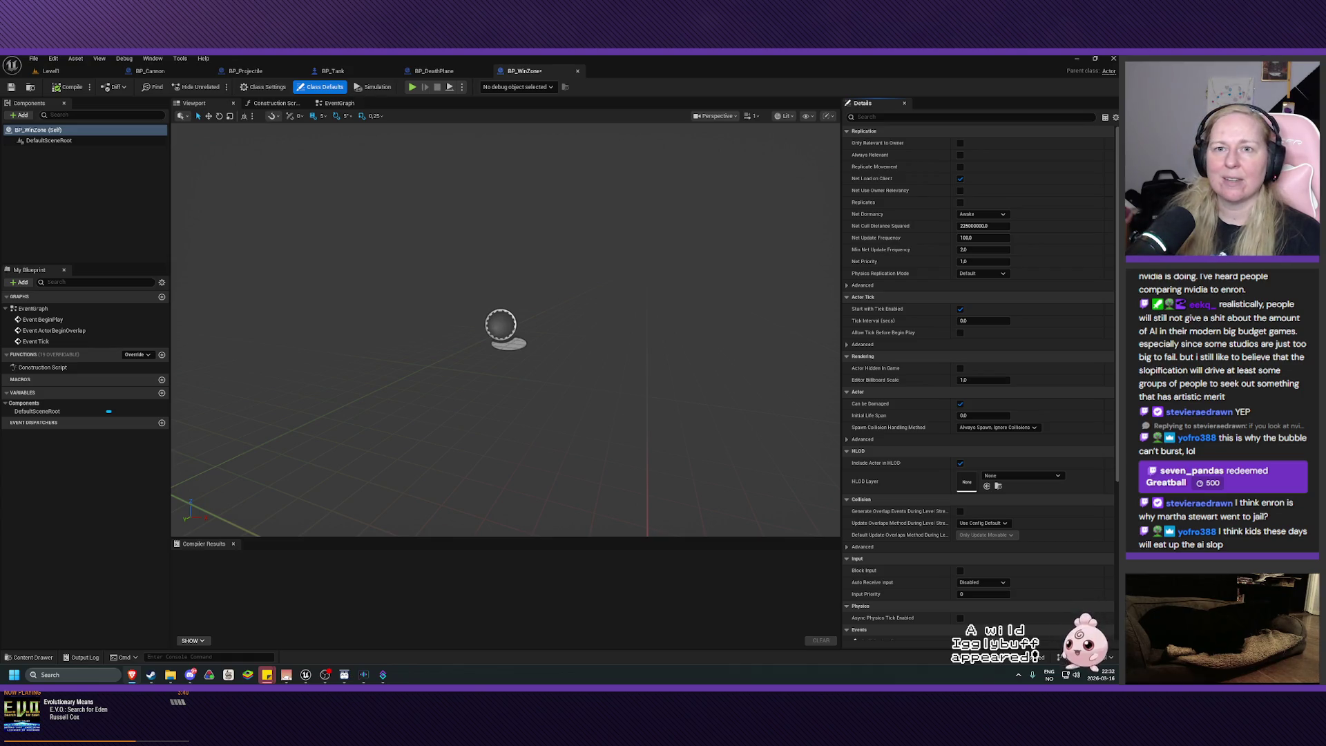
{"action": "left_click", "coordinate": [20, 115]}
- Add a Box Collision named Box, make it the root component, and view it from above
{"action": "type", "text": "box co"}
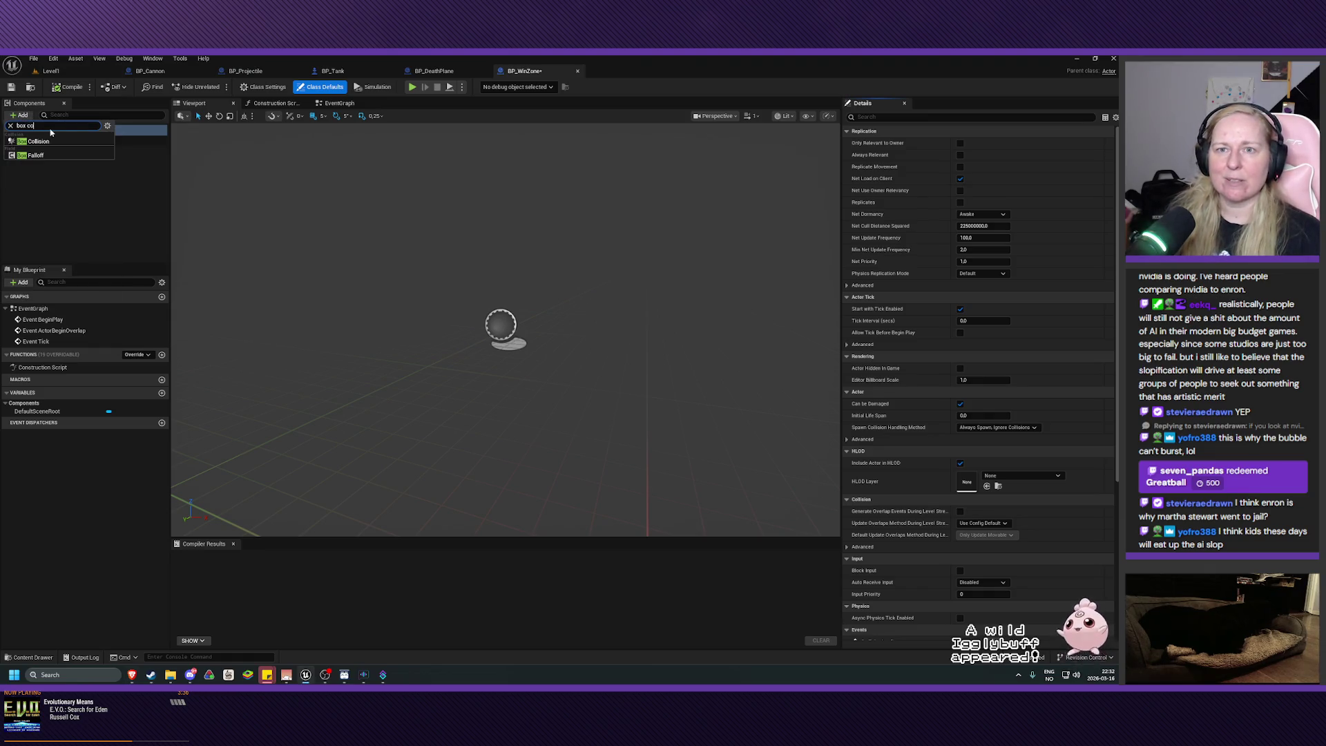
{"action": "left_click", "coordinate": [42, 141]}
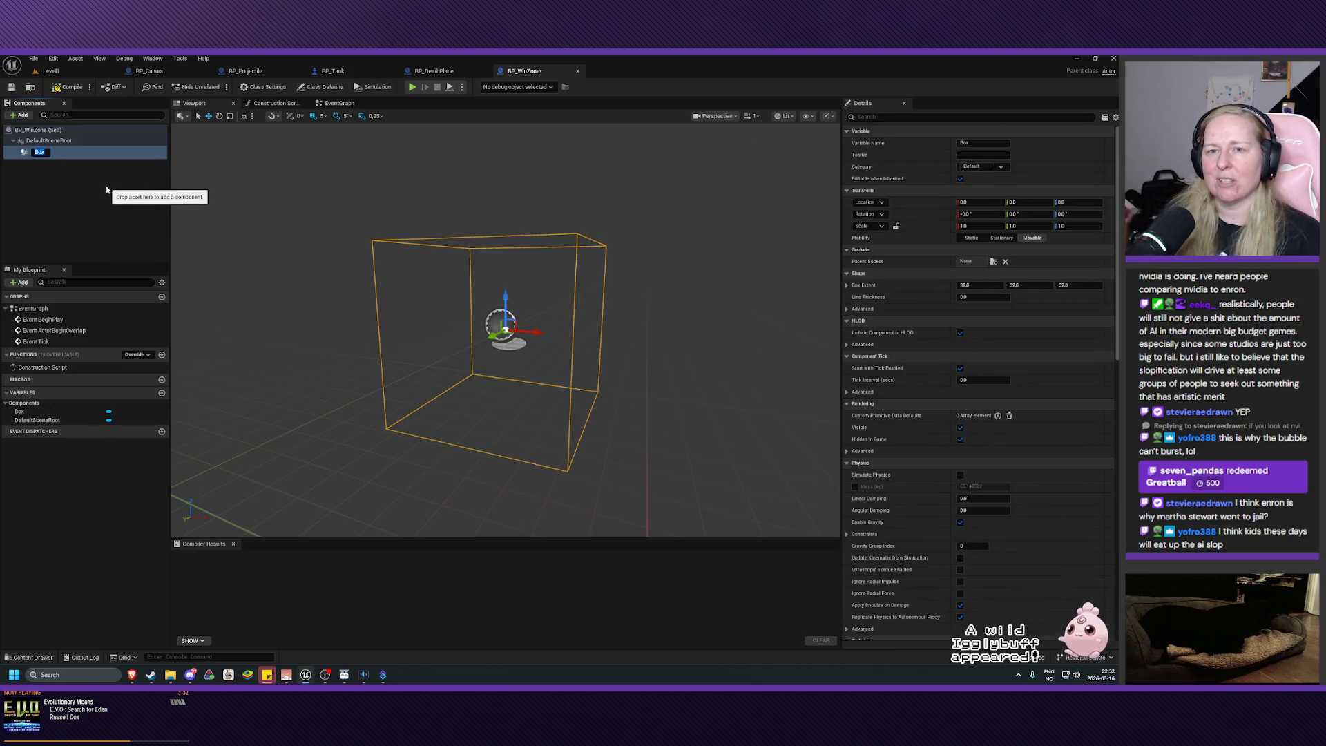
{"action": "key", "text": "Return"}
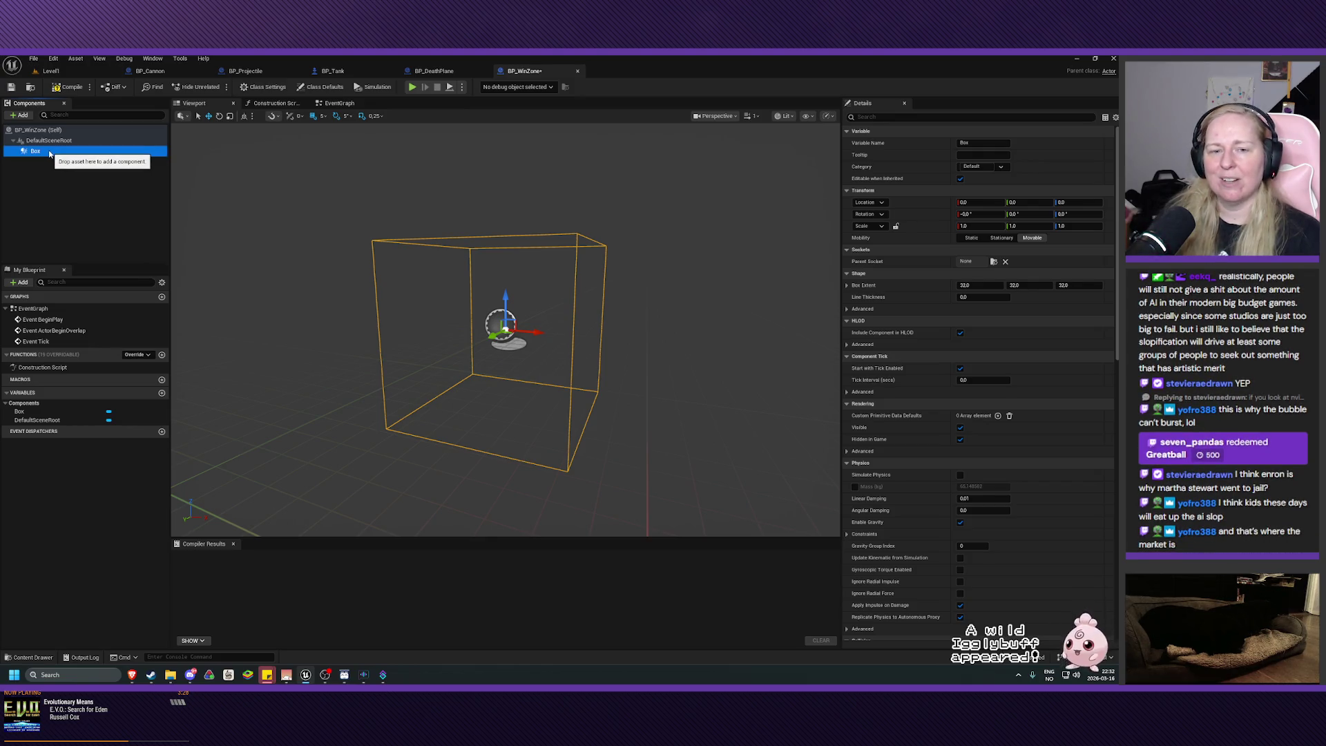
{"action": "left_click_drag", "start_coordinate": [50, 153], "coordinate": [48, 143]}
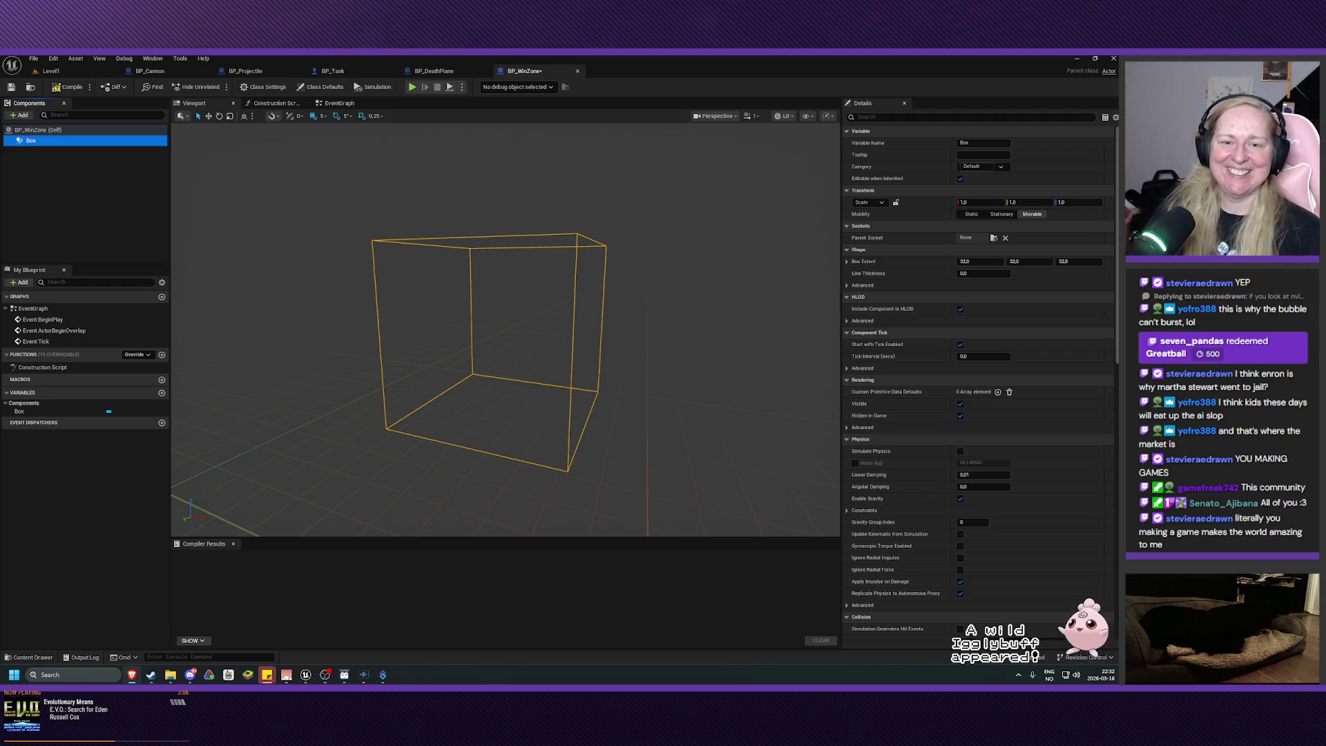
{"action": "mouse_move", "coordinate": [562, 421]}
{"action": "left_mouse_down"}
{"action": "mouse_move", "coordinate": [553, 387]}
{"action": "mouse_move", "coordinate": [539, 455]}
{"action": "mouse_move", "coordinate": [498, 414]}
{"action": "left_mouse_up"}
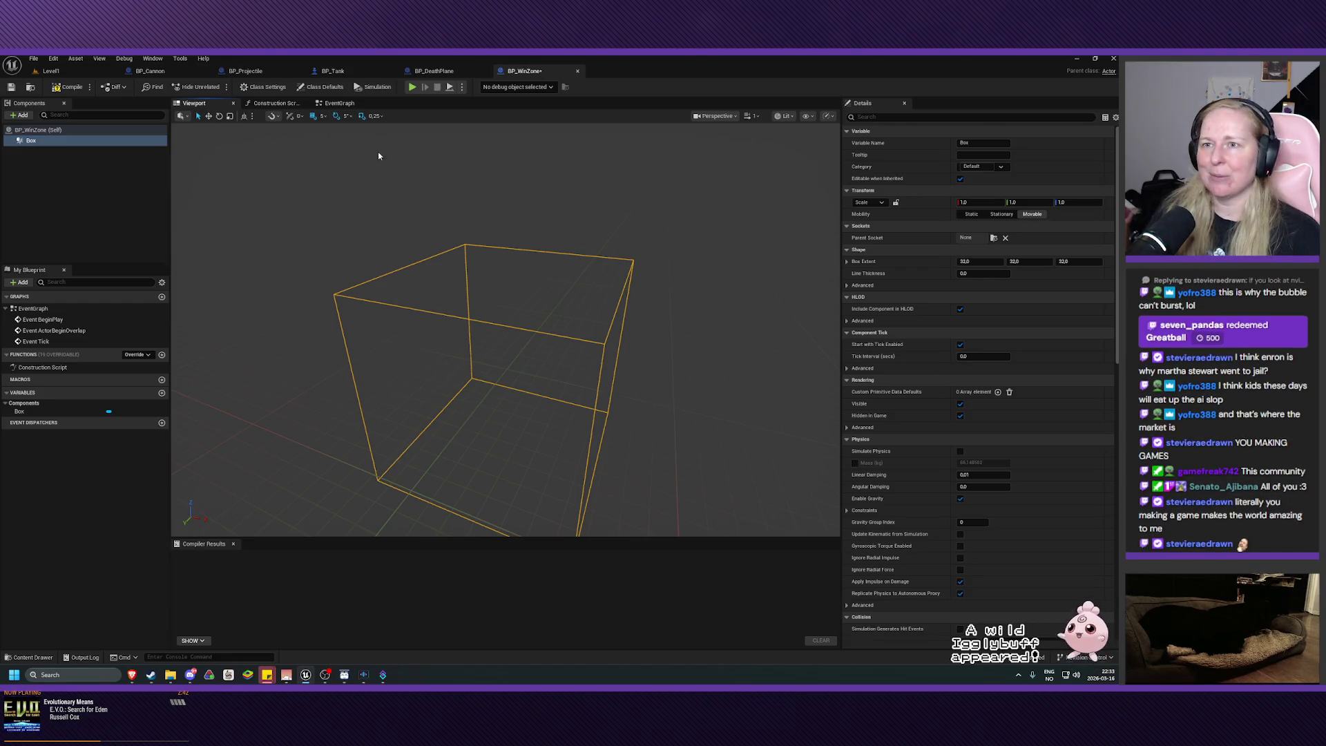
{"action": "left_click", "coordinate": [339, 103]}
- Delete the Event Tick and Event BeginPlay nodes, leaving Event ActorBeginOverlap centred
{"action": "left_click_drag", "start_coordinate": [445, 393], "coordinate": [543, 476]}
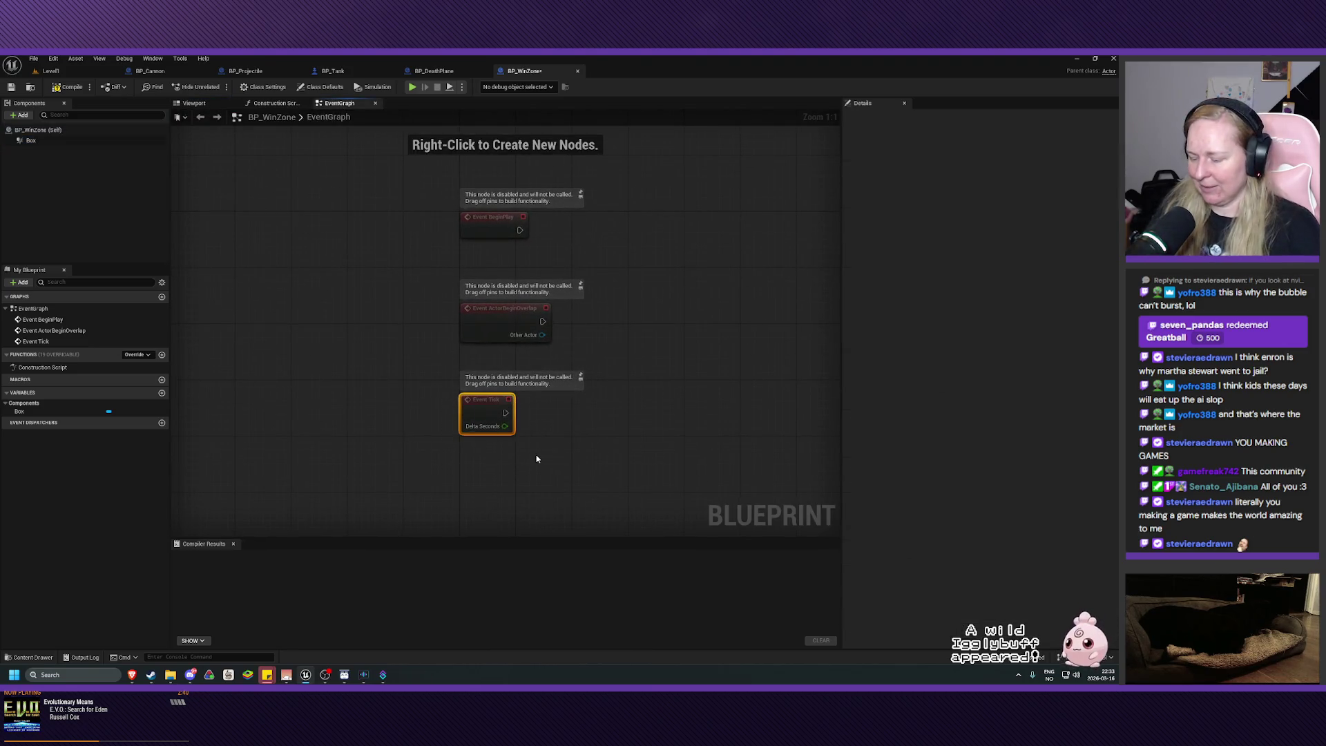
{"action": "key", "text": "Delete"}
{"action": "left_click_drag", "start_coordinate": [434, 187], "coordinate": [679, 286]}
{"action": "key", "text": "Delete"}
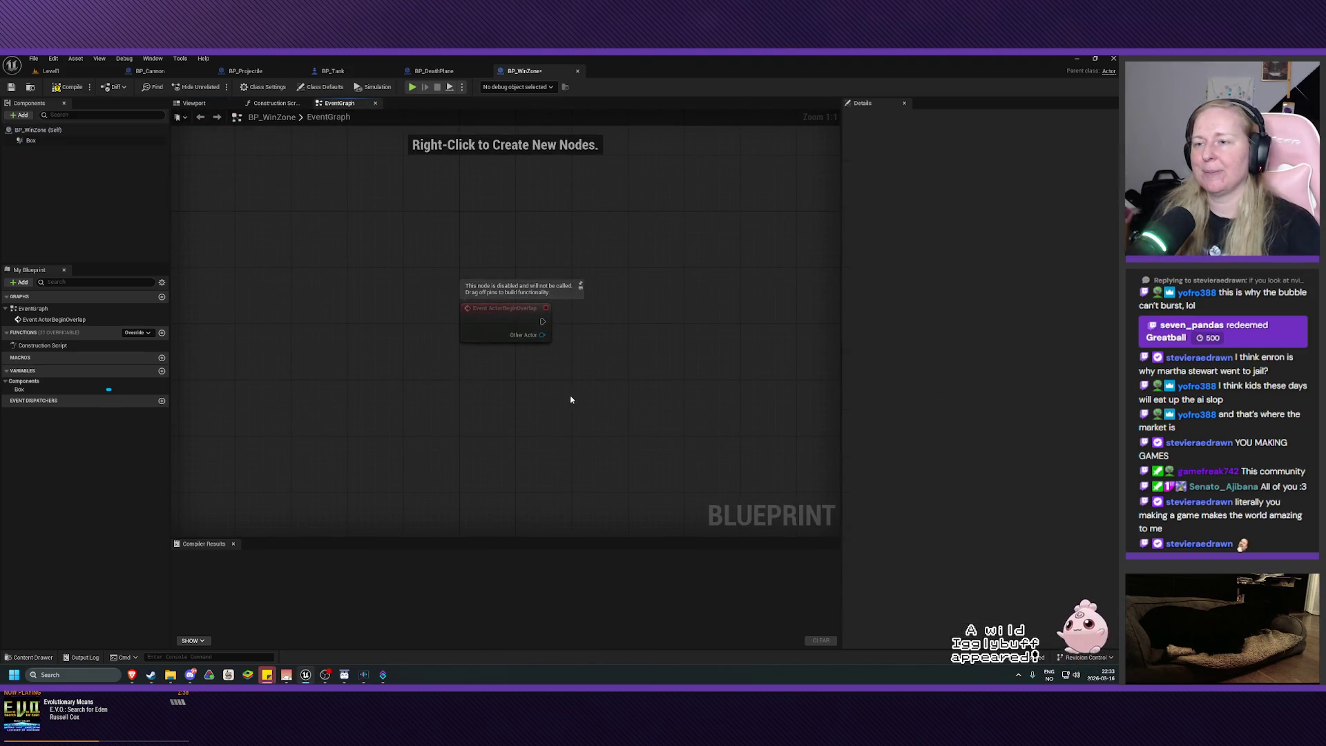
{"action": "left_click_drag", "start_coordinate": [520, 394], "coordinate": [444, 401]}
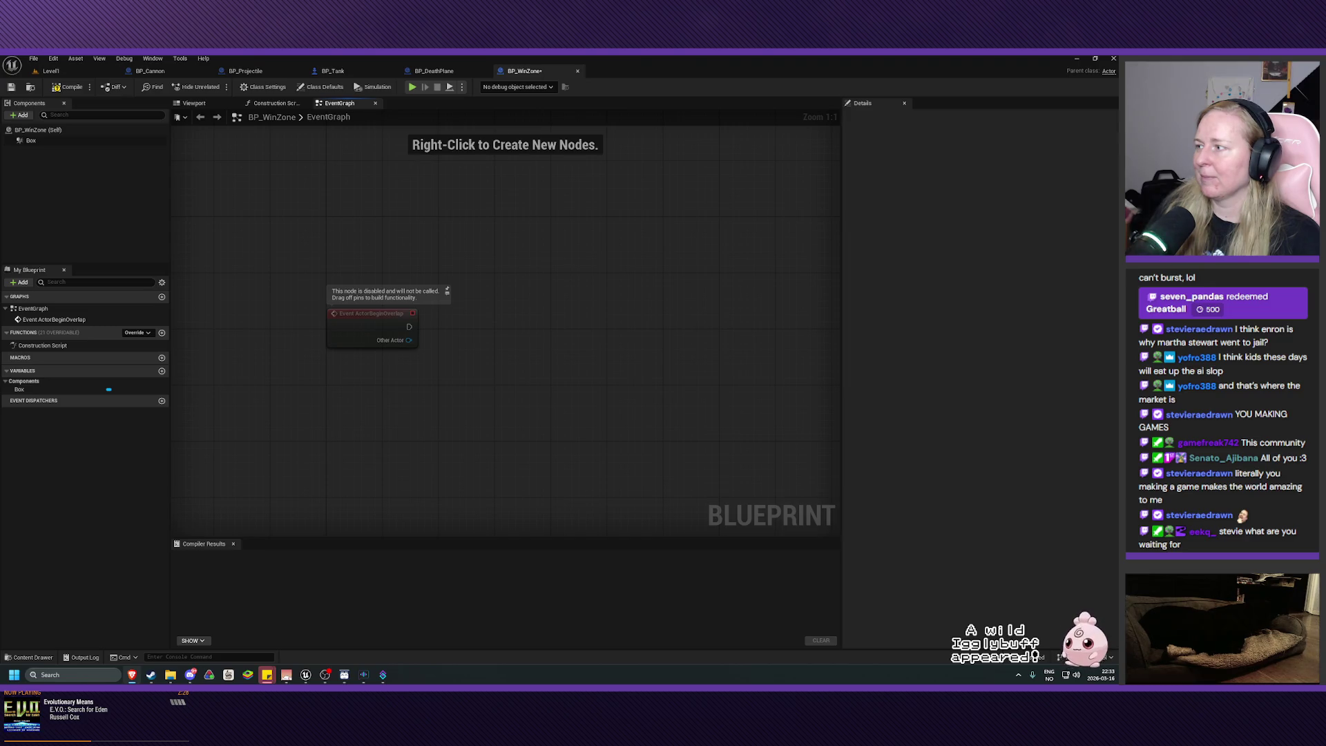
- Wire Other Actor into a new Equal (==) node
{"action": "left_click_drag", "start_coordinate": [408, 340], "coordinate": [458, 349]}
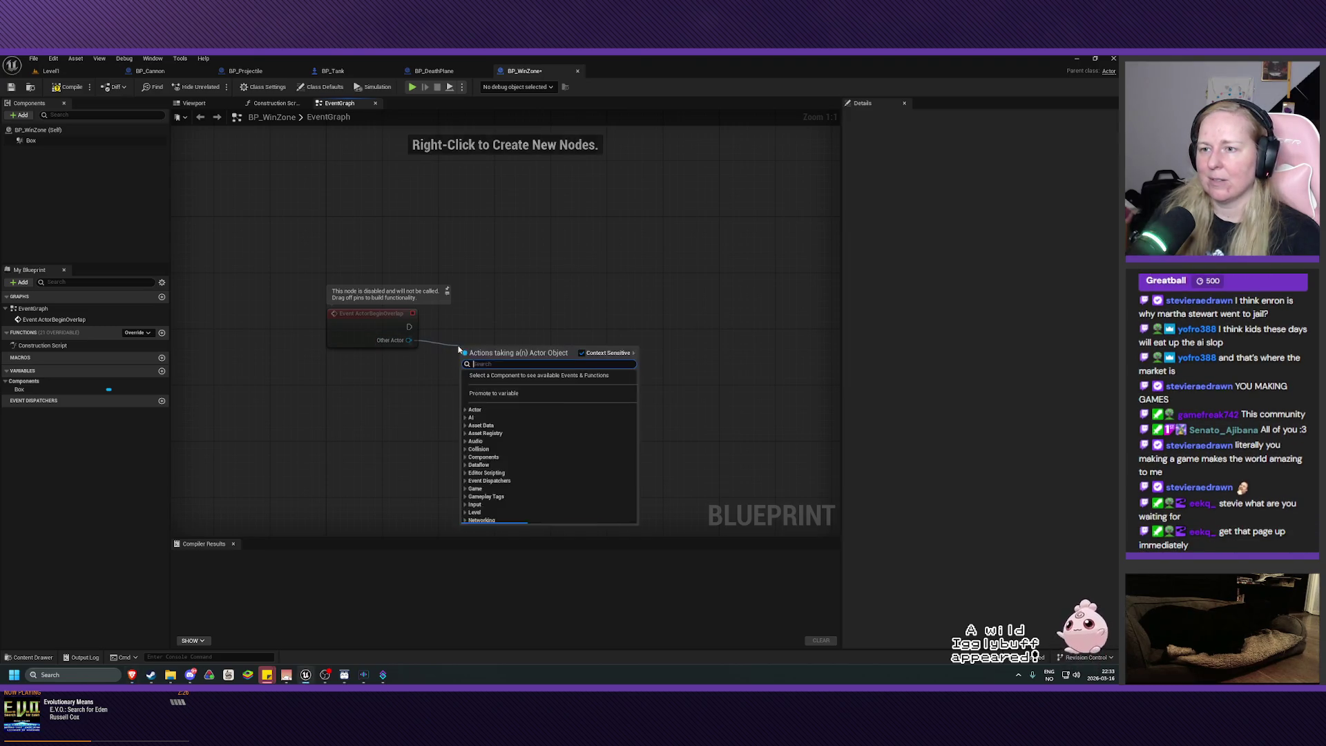
{"action": "type", "text": "equal"}
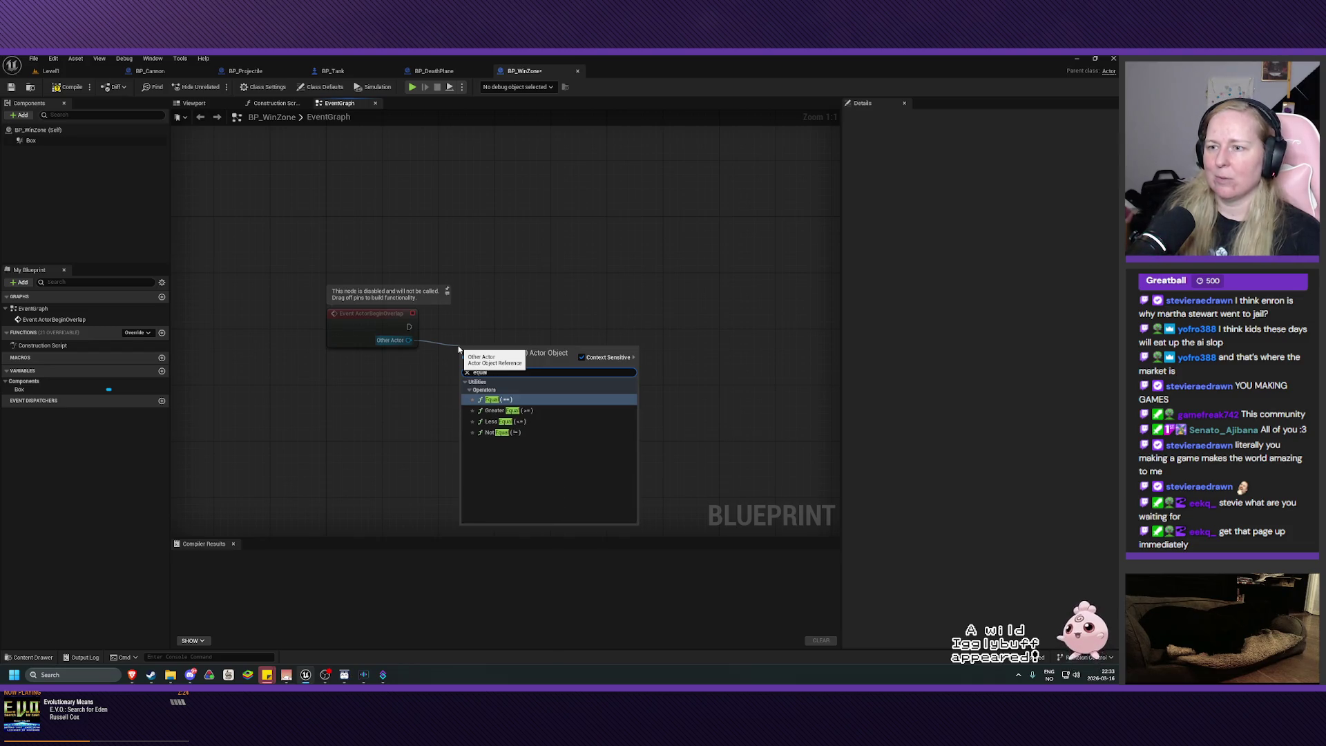
{"action": "left_click", "coordinate": [492, 399]}
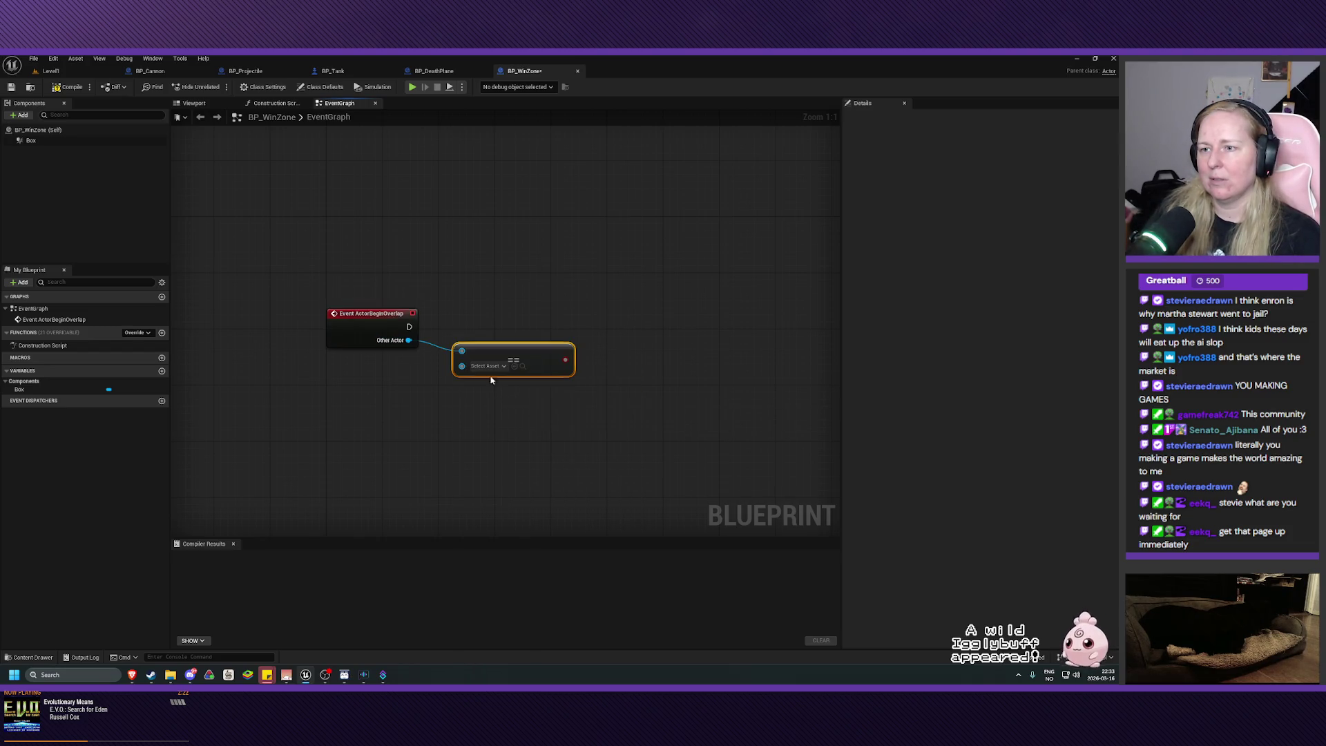
{"action": "left_click_drag", "start_coordinate": [486, 352], "coordinate": [479, 353]}
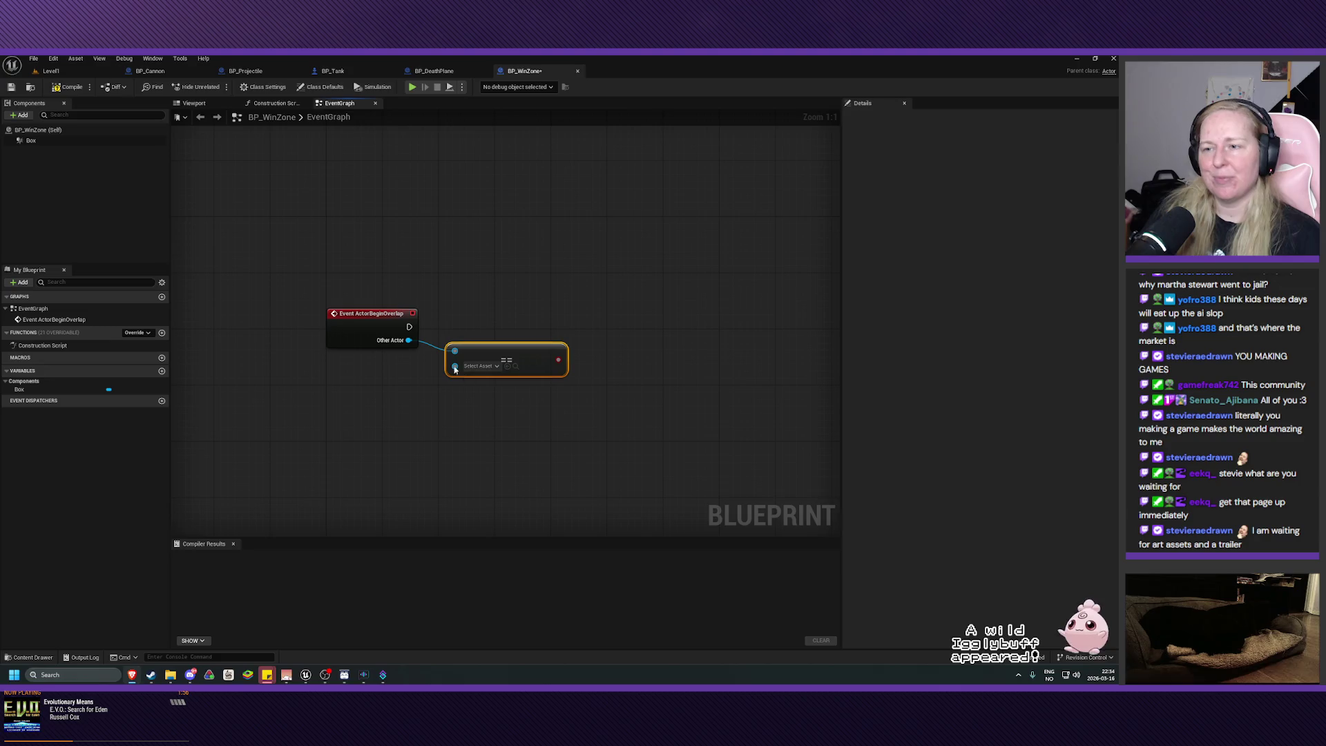
- Feed a Get Player Pawn node into the equal node's second input
{"action": "left_click_drag", "start_coordinate": [455, 369], "coordinate": [402, 393]}
{"action": "type", "text": "ge"}
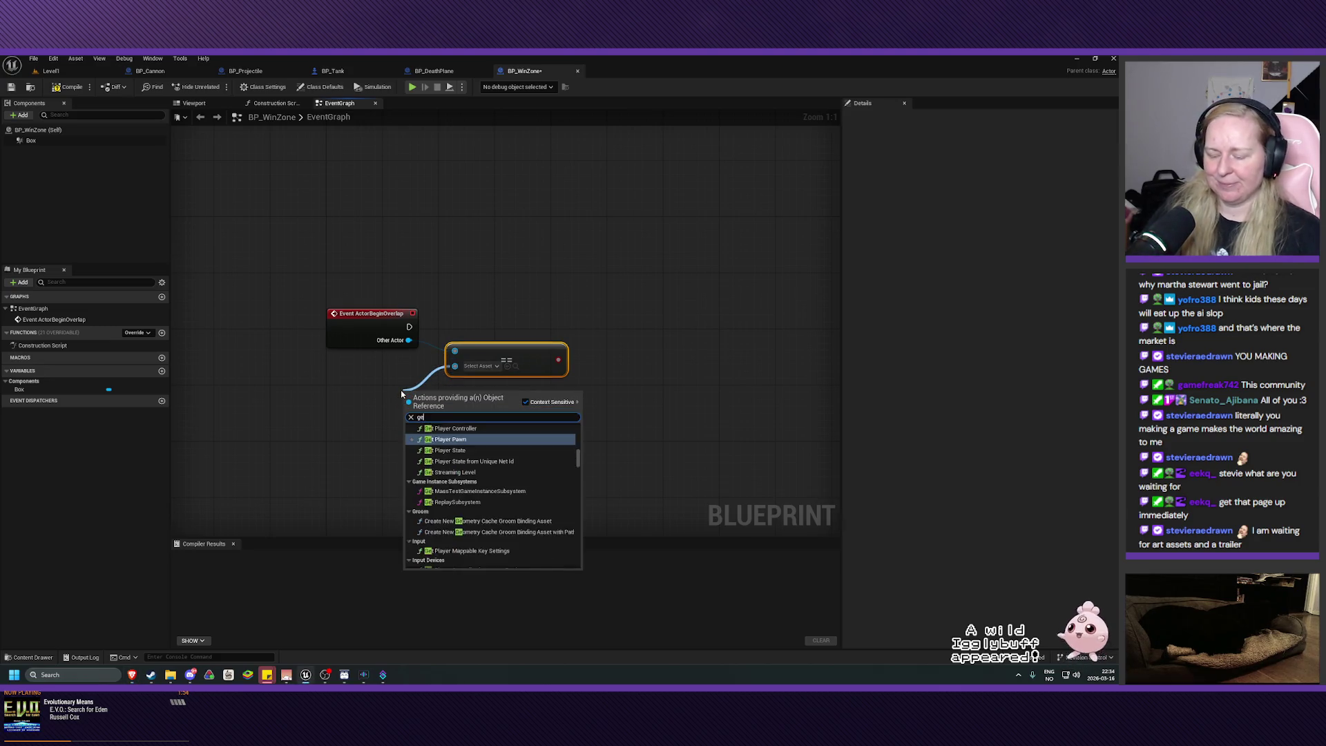
{"action": "type", "text": "t player p"}
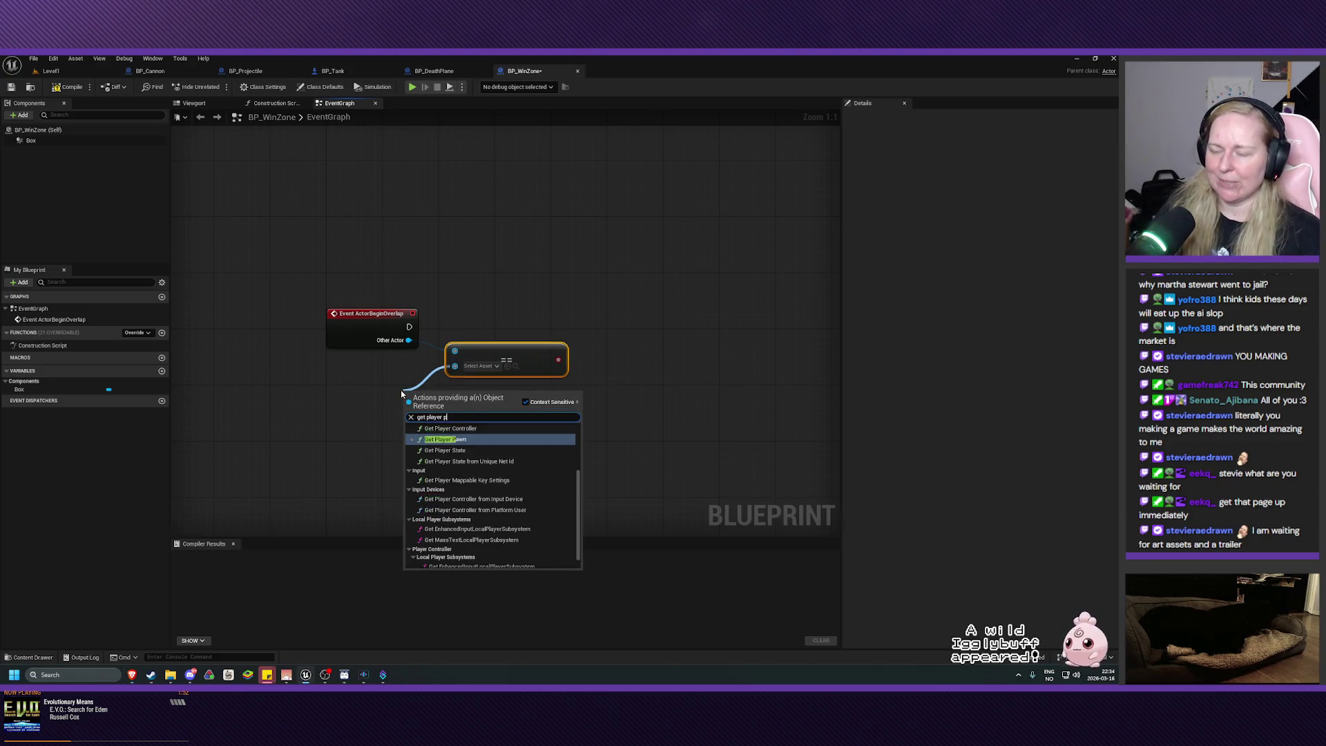
{"action": "type", "text": "awn"}
{"action": "left_click", "coordinate": [446, 435]}
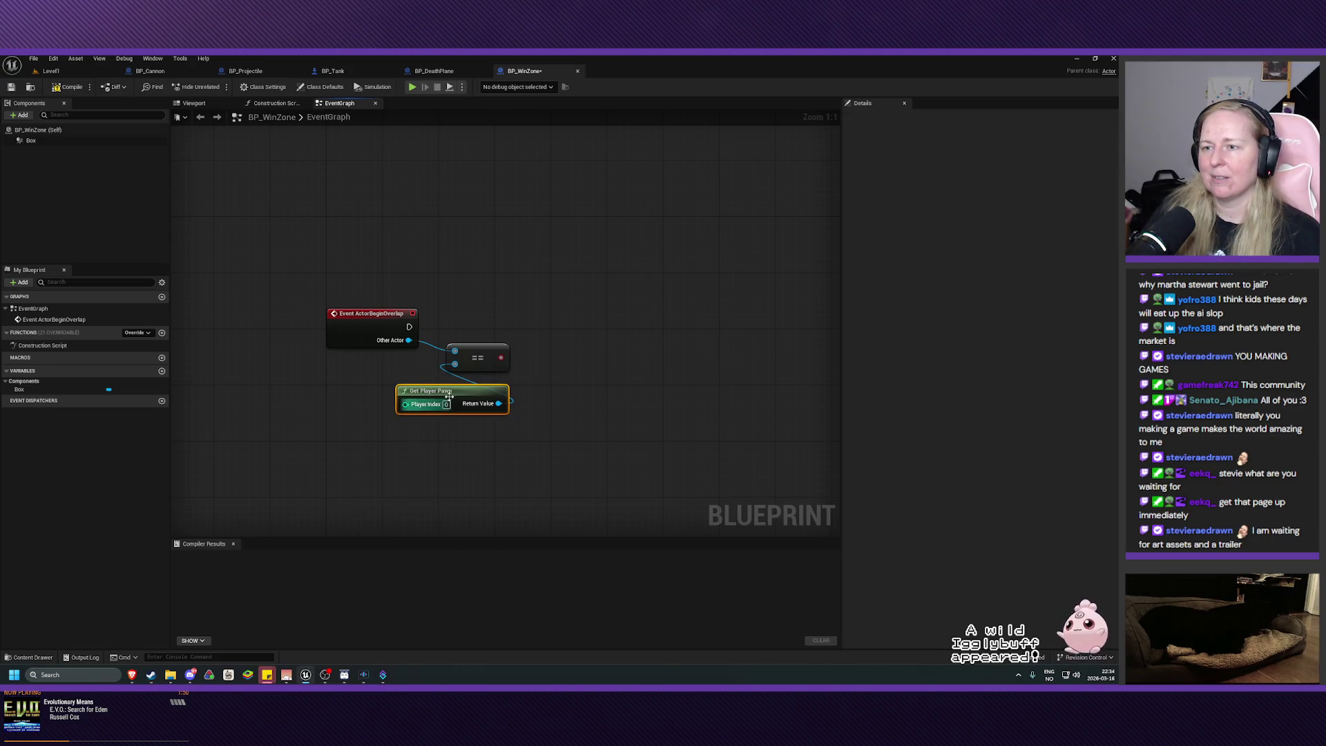
{"action": "left_click_drag", "start_coordinate": [449, 391], "coordinate": [365, 371]}
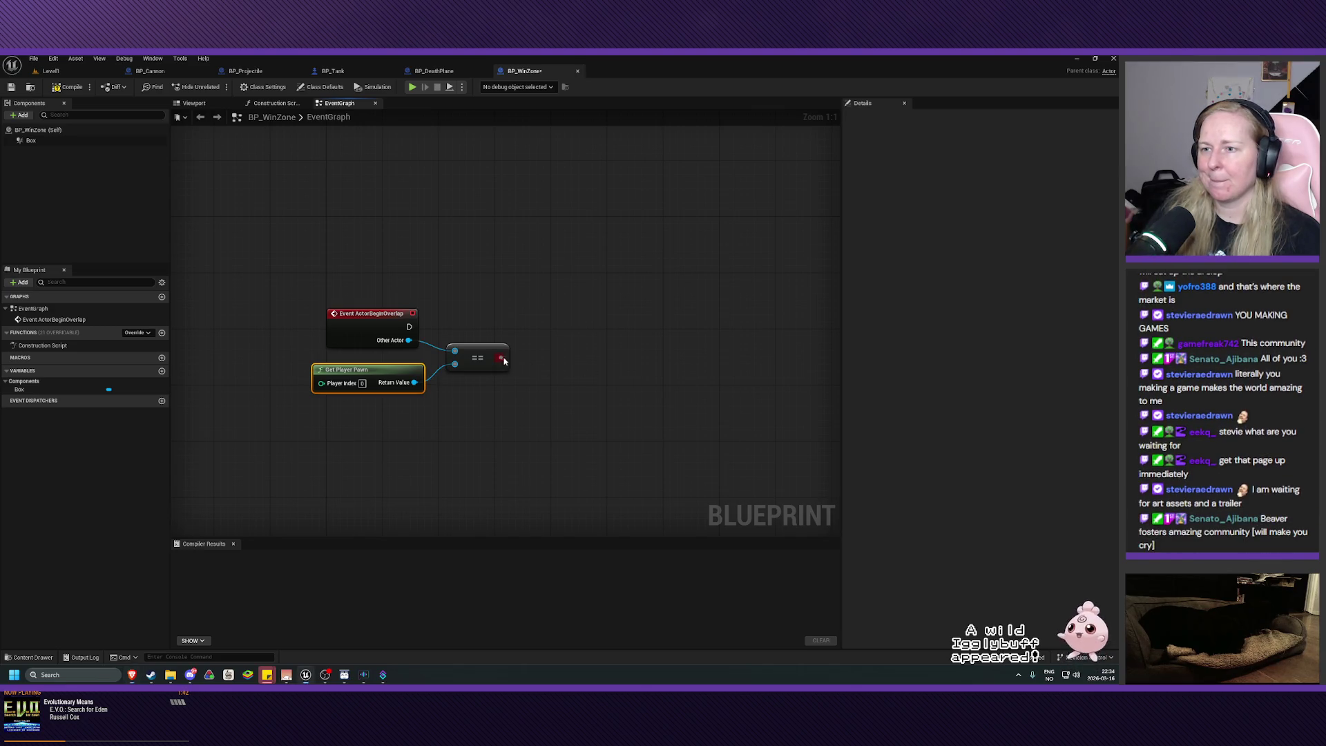
- Drive a new Branch from the comparison result, executed by the ActorBeginOverlap event
{"action": "left_click_drag", "start_coordinate": [500, 357], "coordinate": [540, 330]}
{"action": "type", "text": "branch"}
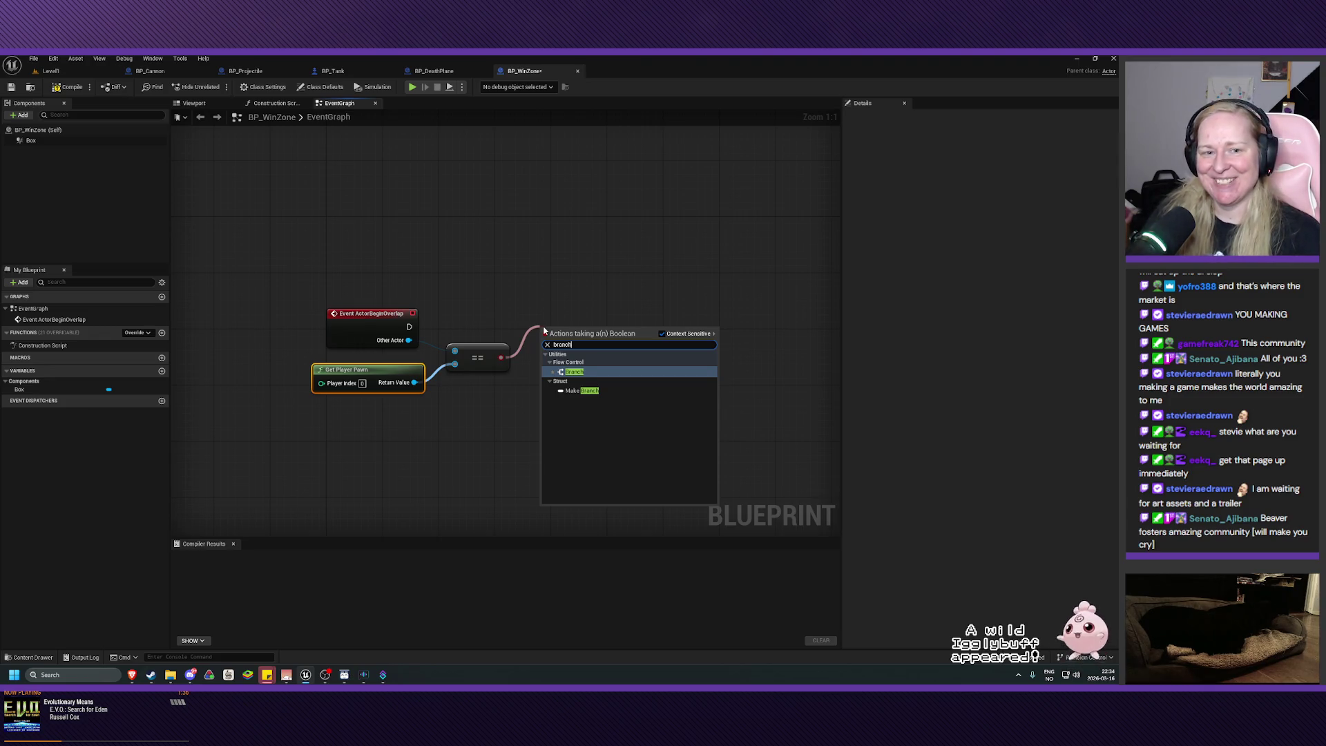
{"action": "left_click", "coordinate": [574, 372]}
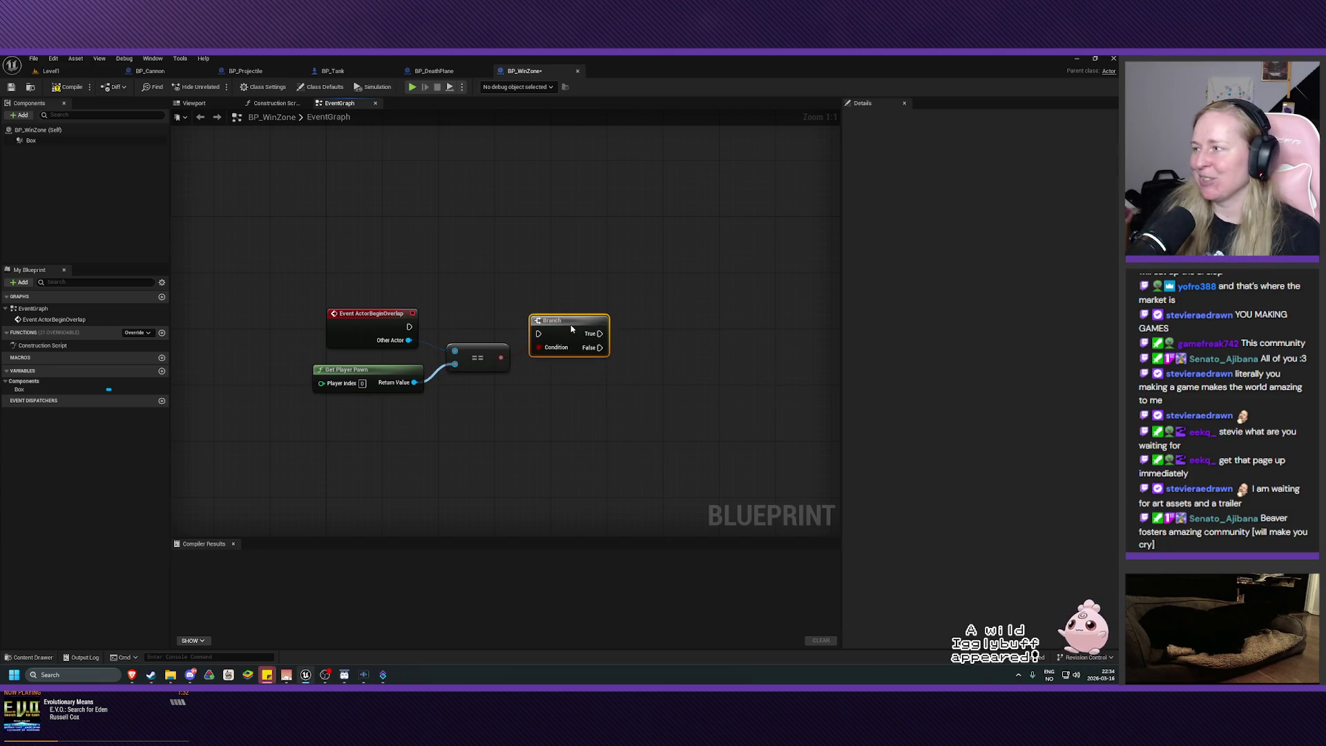
{"action": "left_click_drag", "start_coordinate": [571, 329], "coordinate": [571, 322]}
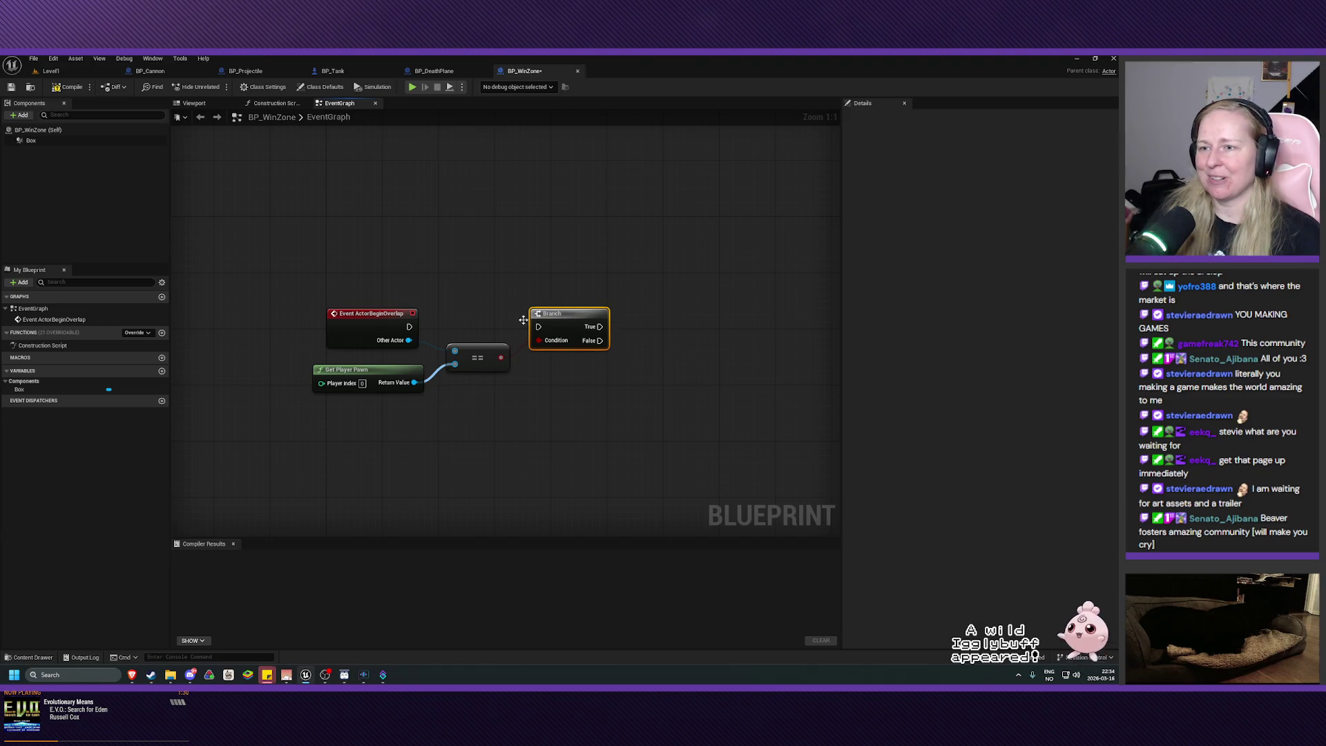
{"action": "left_click_drag", "start_coordinate": [410, 327], "coordinate": [540, 326]}
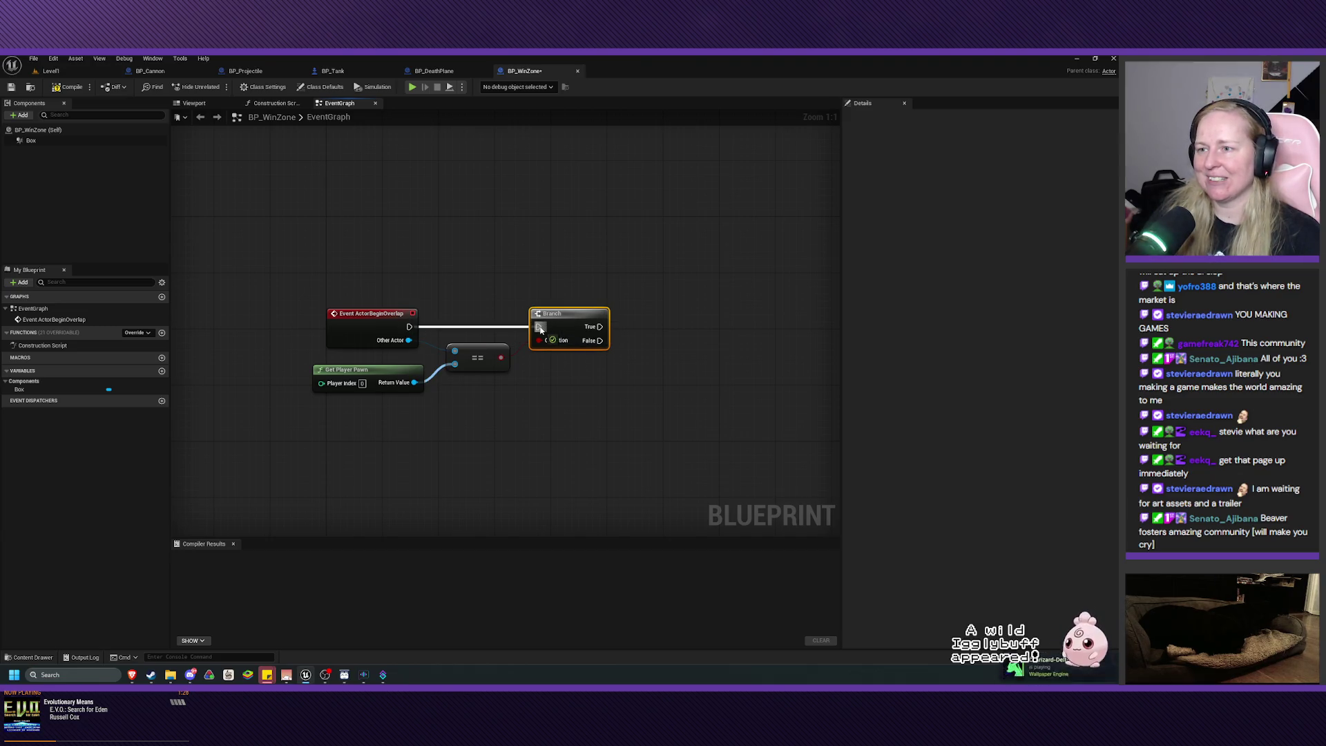
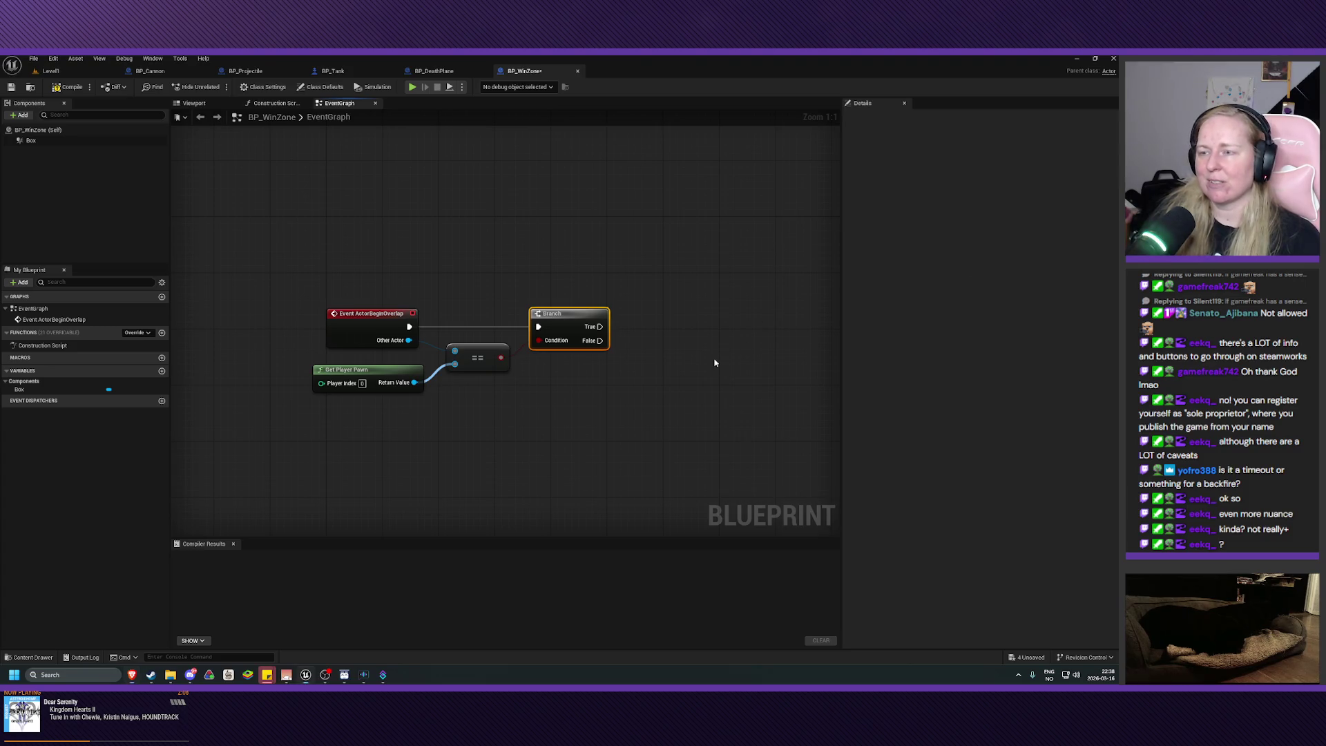
- Leave the WinZone graph for the Level1 editor and display the top-level Content folder
{"action": "left_click_drag", "start_coordinate": [715, 363], "coordinate": [749, 366]}
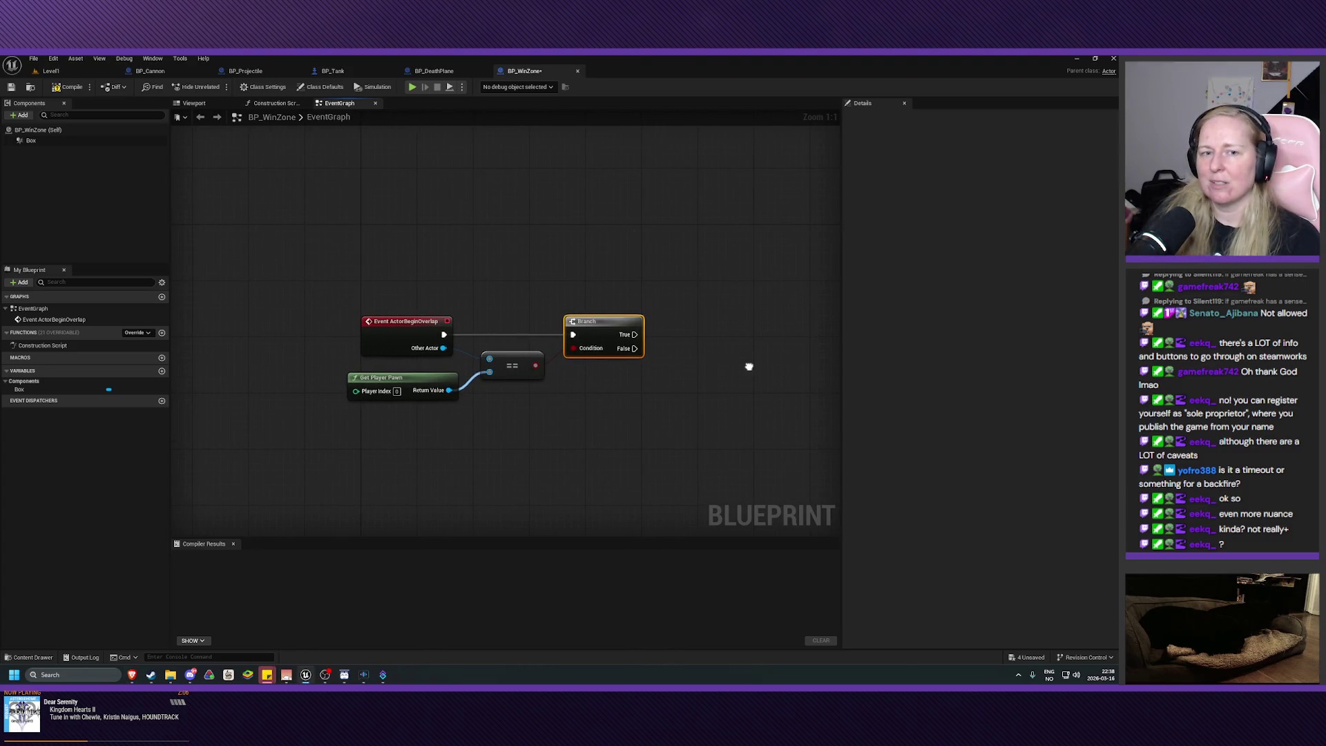
{"action": "left_click_drag", "start_coordinate": [749, 367], "coordinate": [748, 354]}
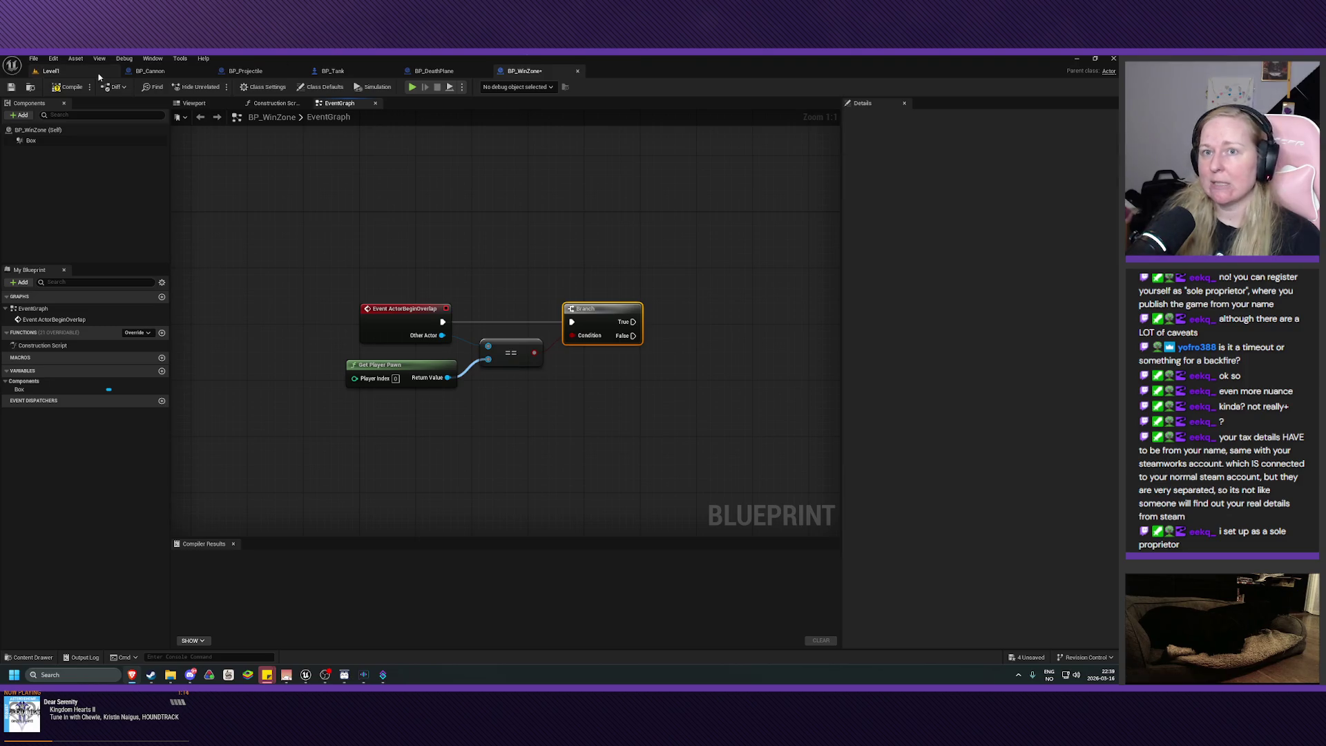
{"action": "left_click", "coordinate": [51, 70]}
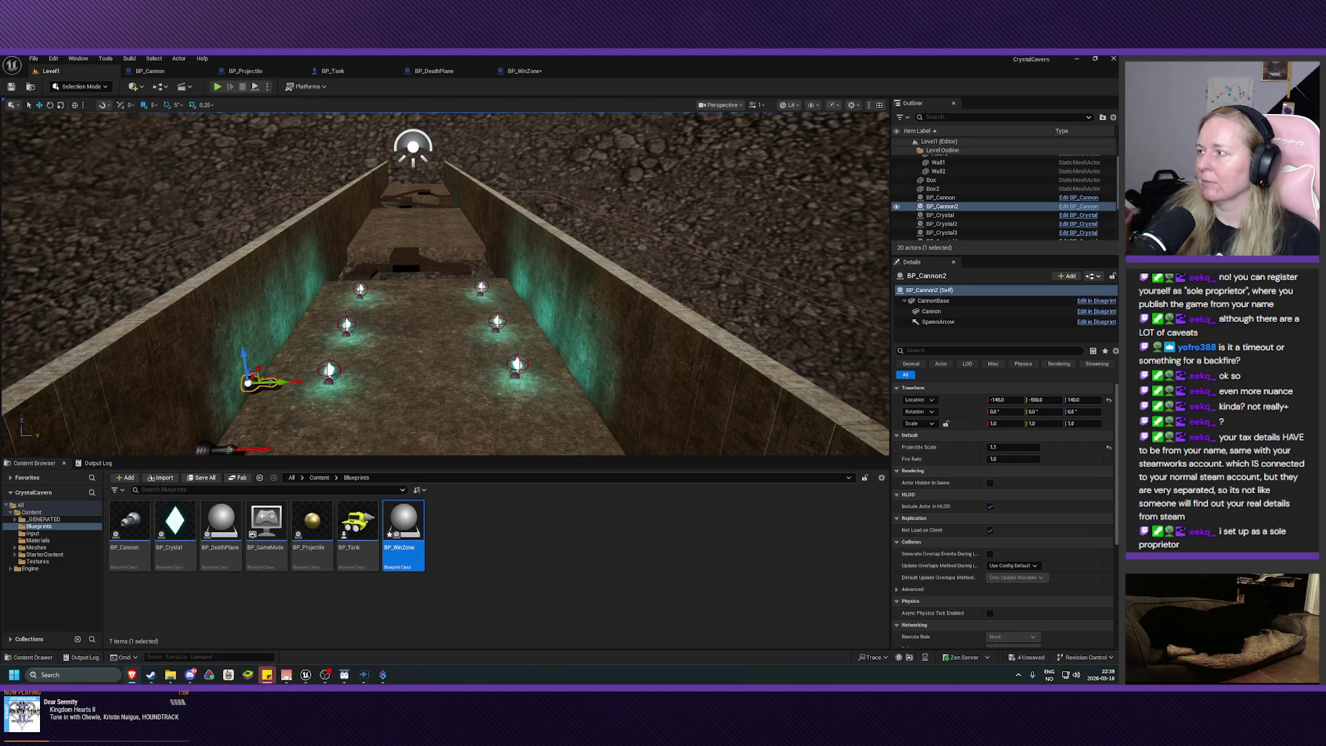
{"action": "left_click", "coordinate": [29, 513]}
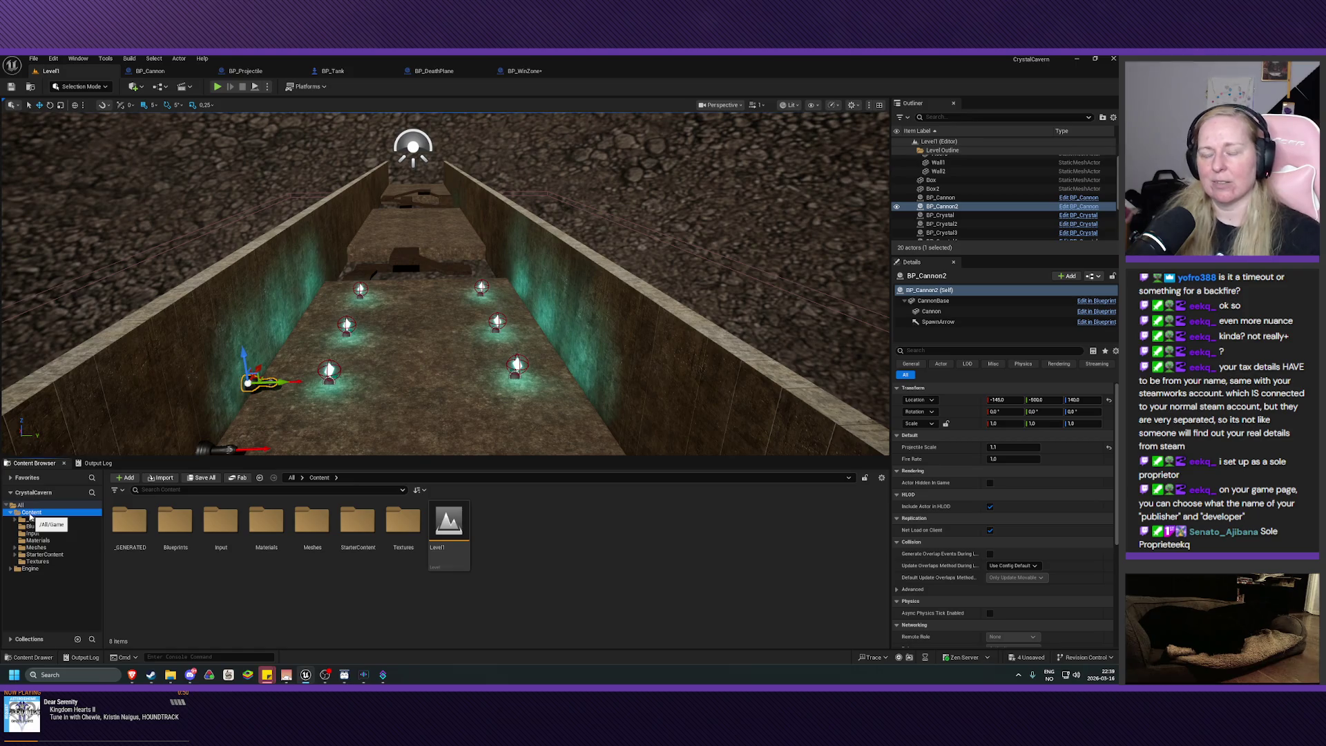
{"action": "right_click", "coordinate": [286, 594]}
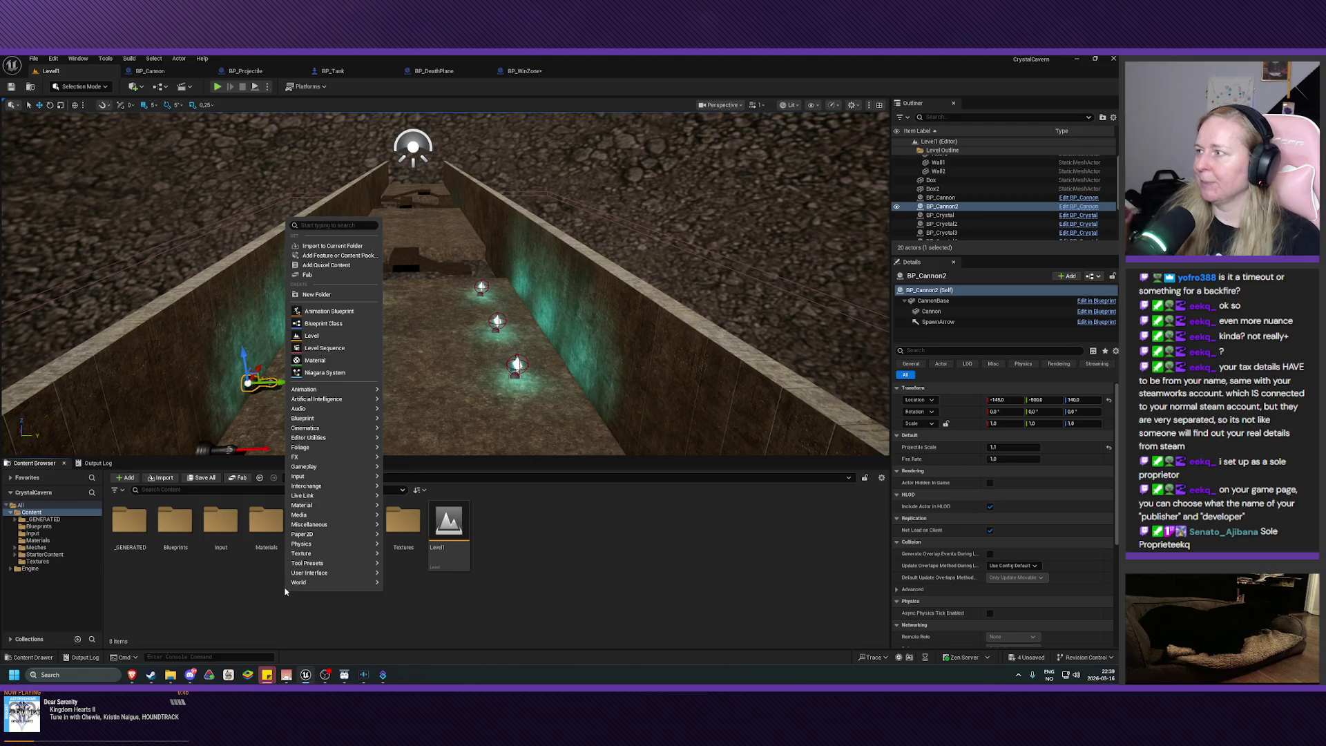
- Add a new folder named Libraries under Content and open it
{"action": "key", "text": "Escape"}
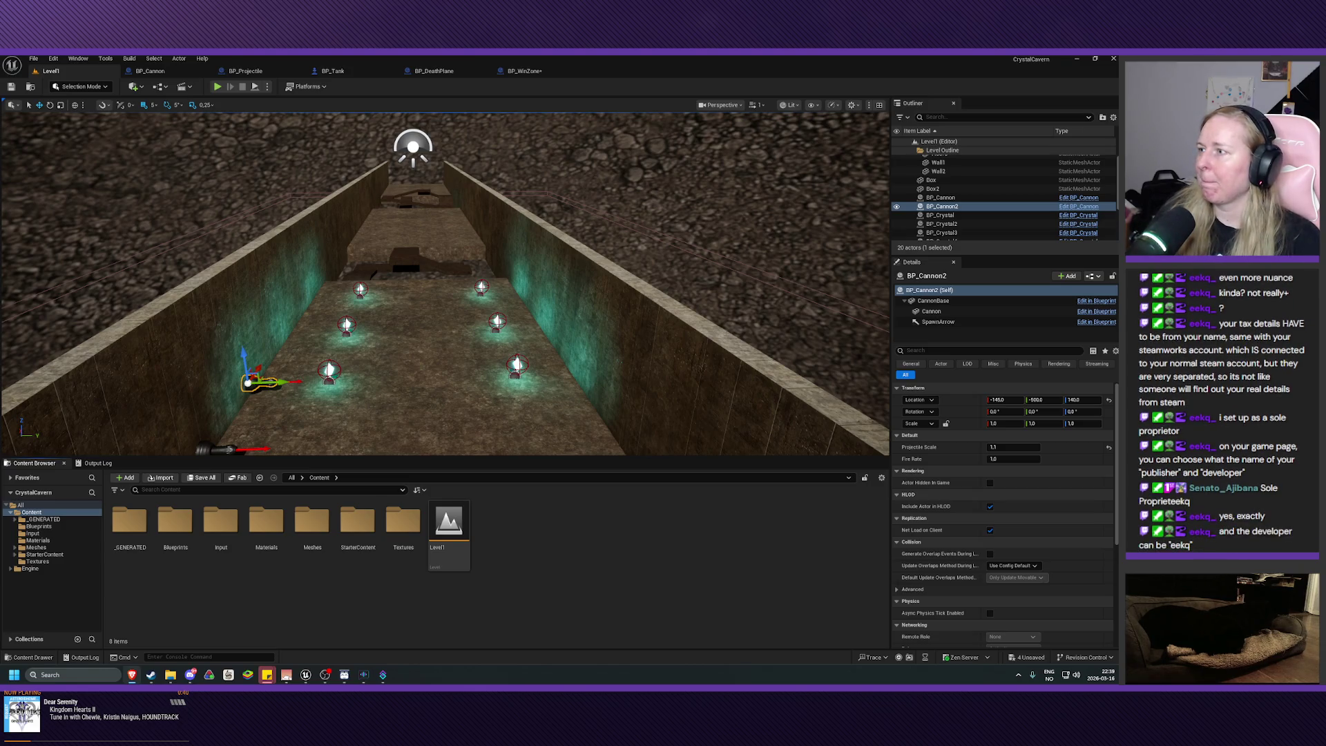
{"action": "right_click", "coordinate": [282, 592]}
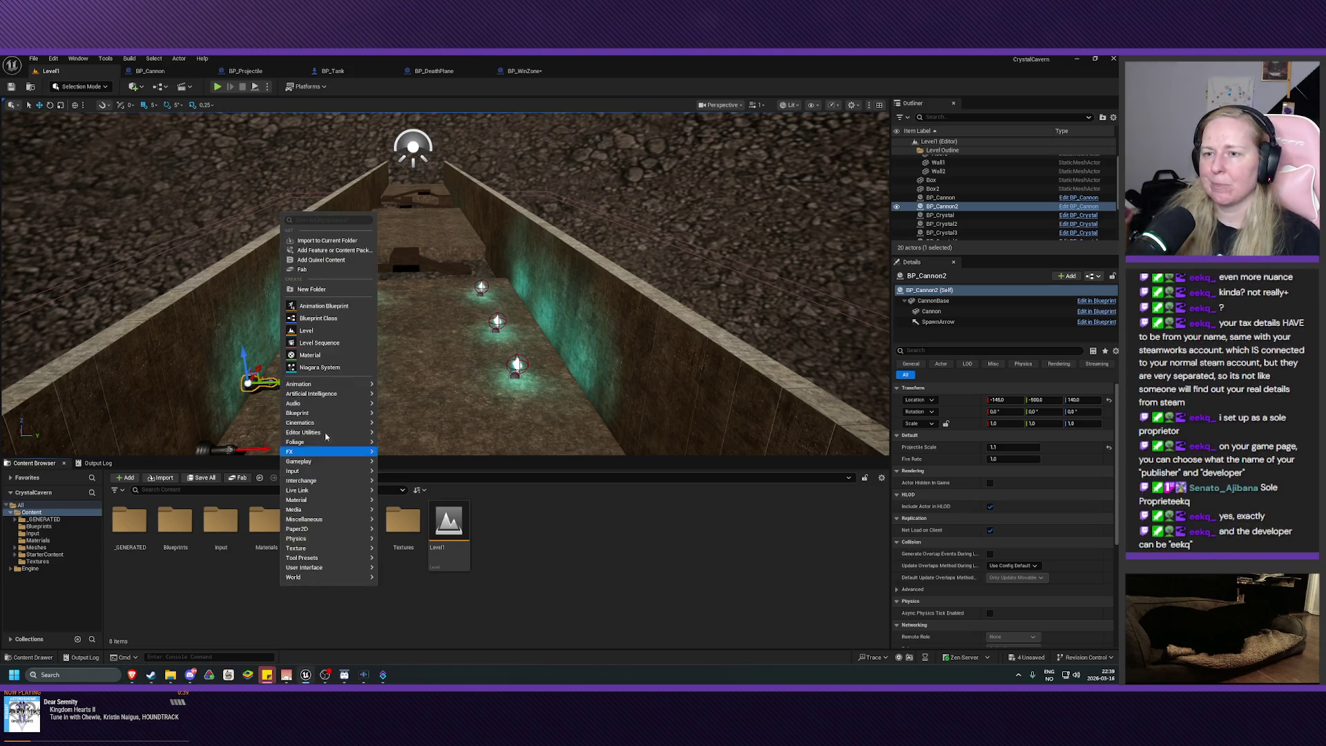
{"action": "left_click", "coordinate": [324, 290]}
{"action": "type", "text": "Libraries"}
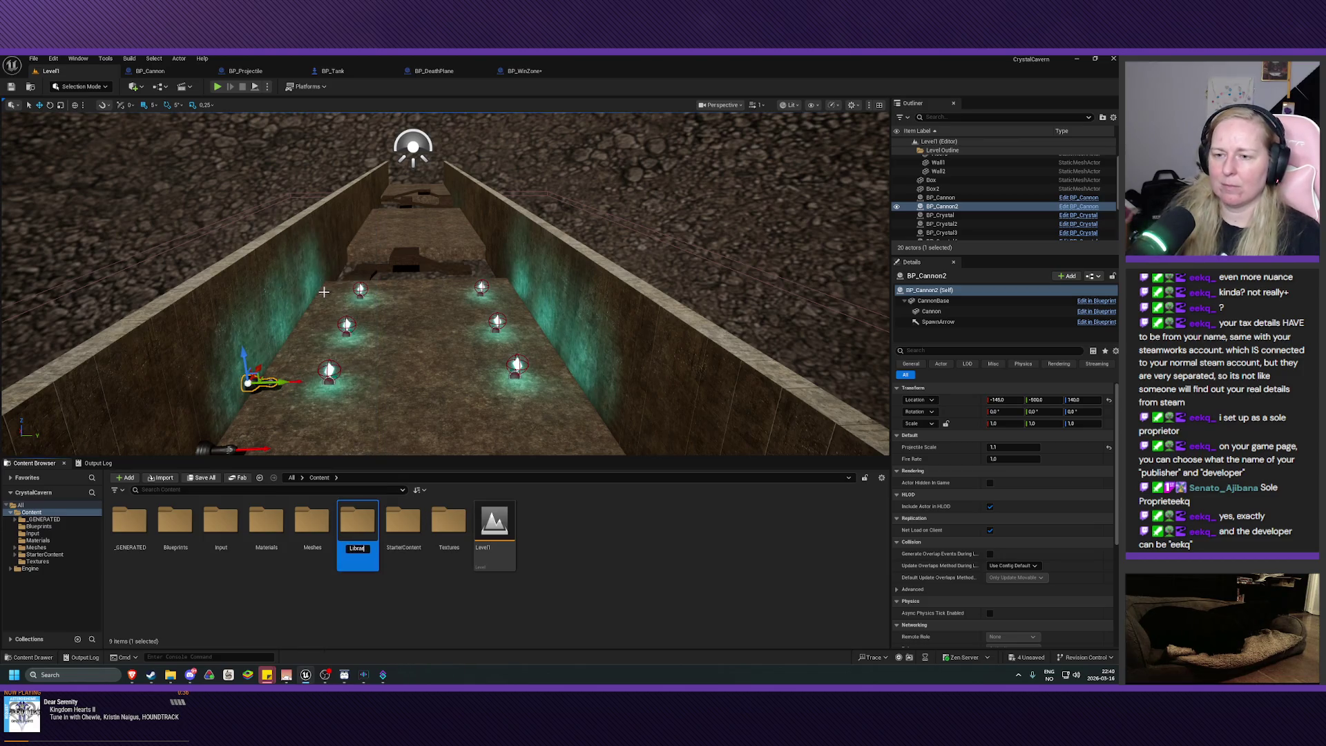
{"action": "key", "text": "Return"}
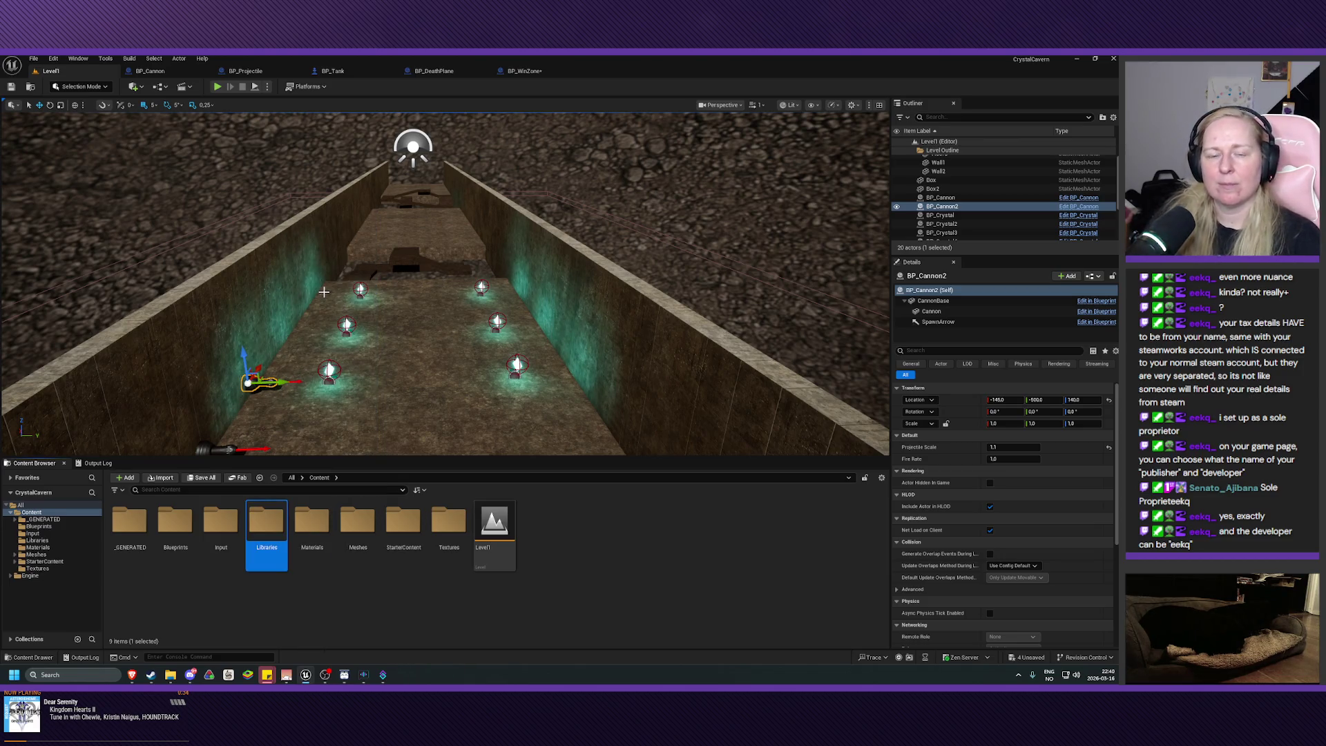
{"action": "double_click", "coordinate": [267, 529]}
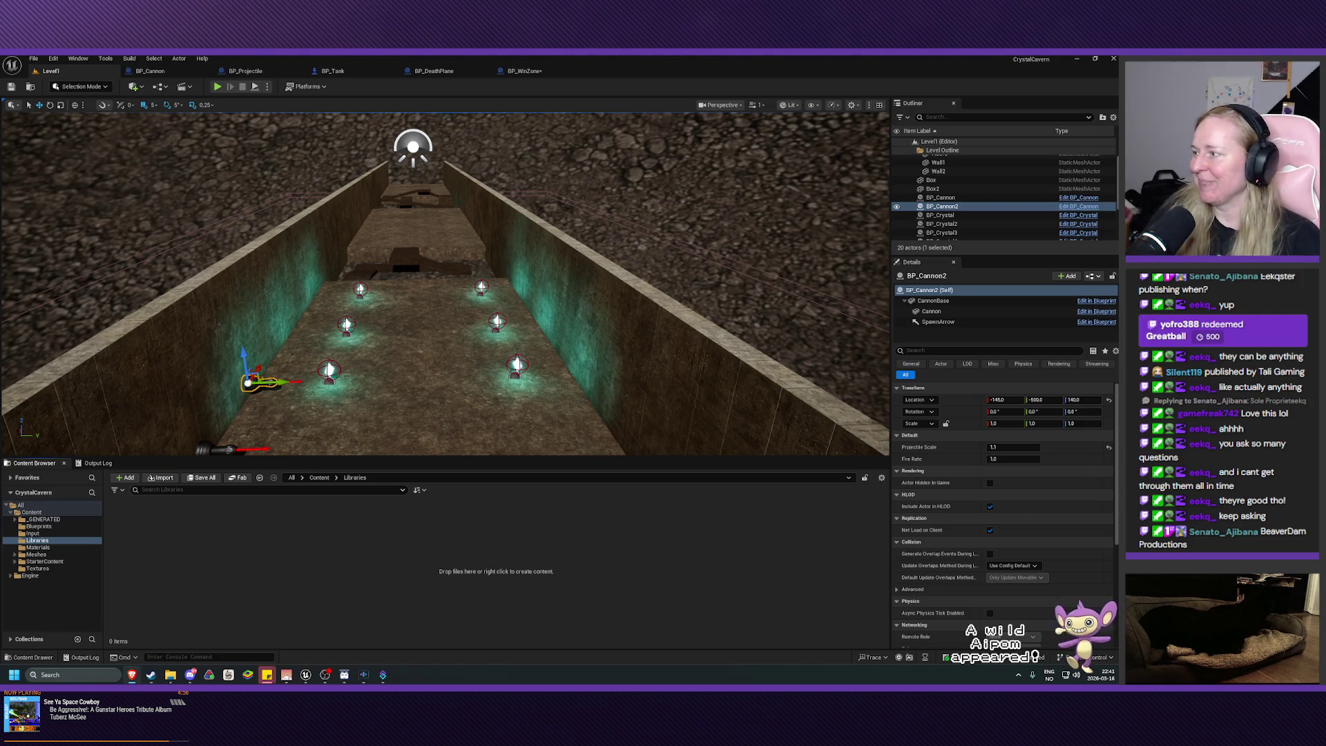
- Choose Blueprint > Blueprint Macro Library from the Libraries folder's context menu
{"action": "right_click", "coordinate": [245, 563]}
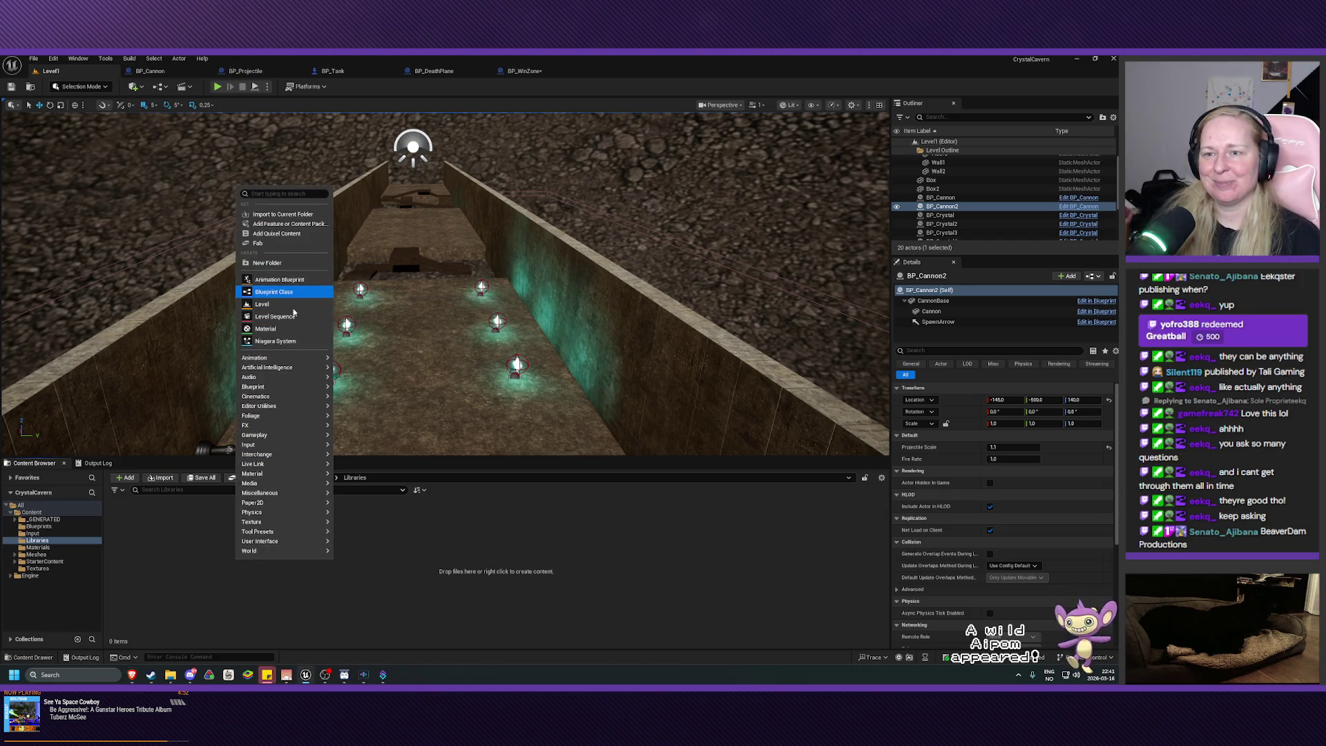
{"action": "mouse_move", "coordinate": [288, 388]}
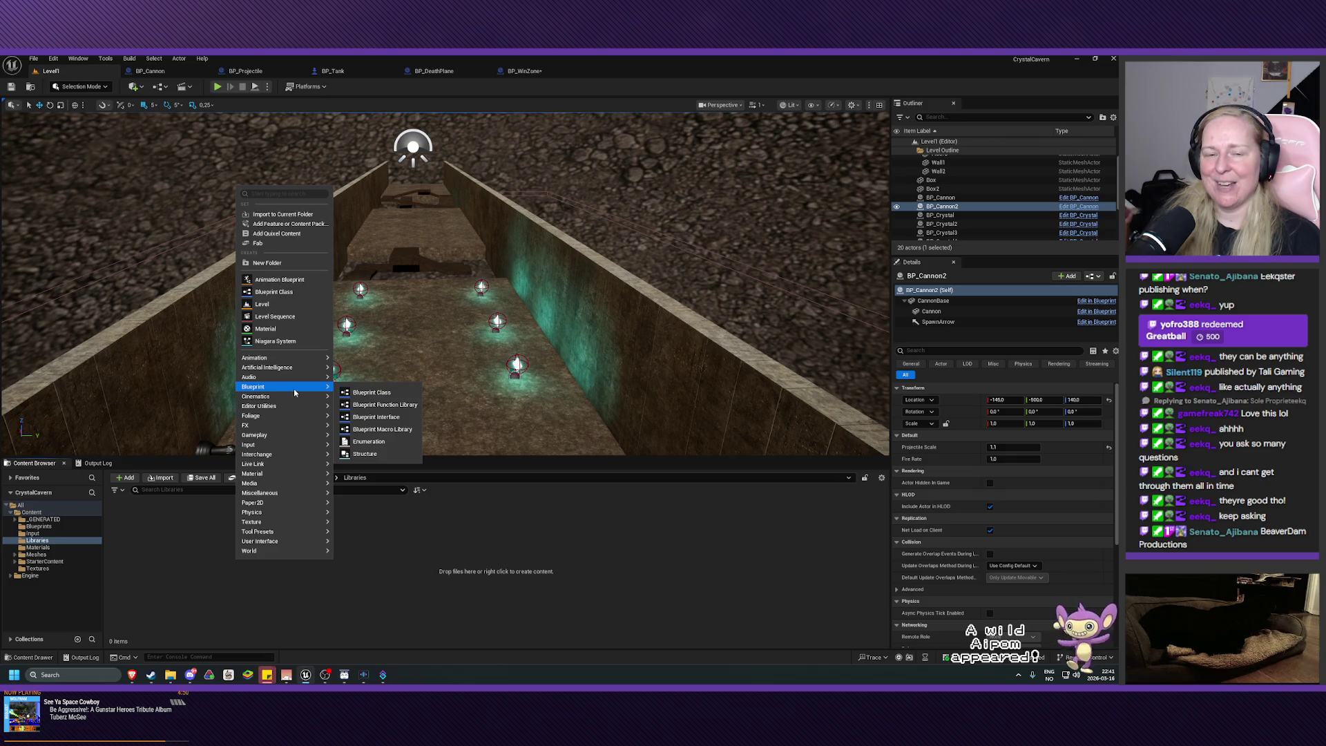
{"action": "left_click", "coordinate": [413, 429]}
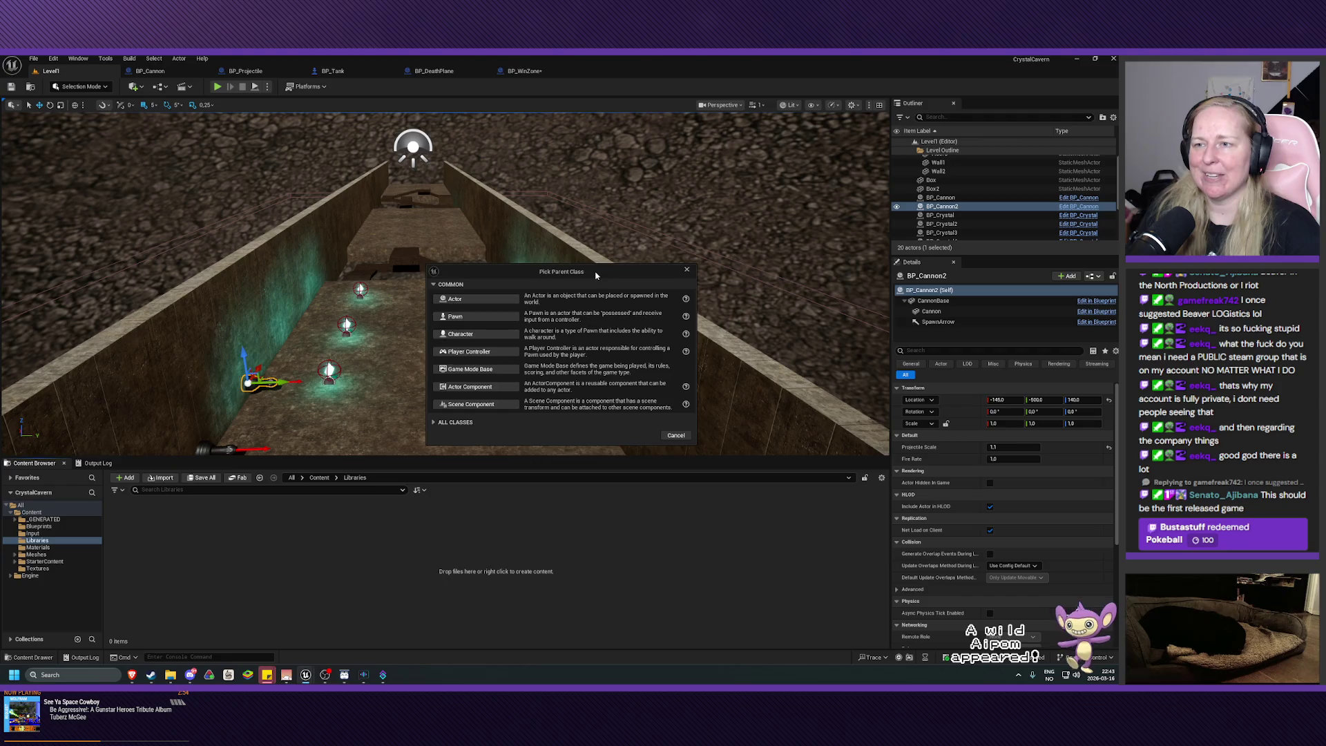
- Pick Actor as the parent class to create the macro library asset
{"action": "left_click_drag", "start_coordinate": [596, 275], "coordinate": [532, 249]}
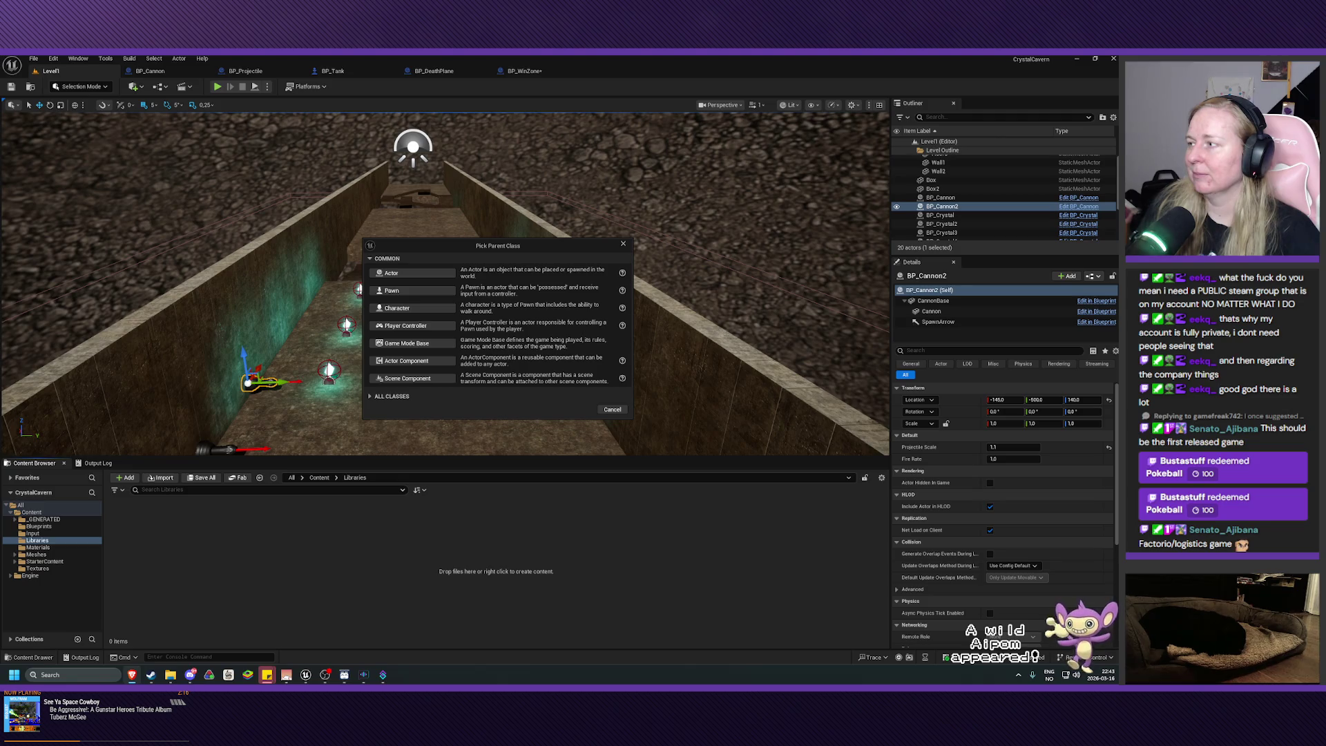
{"action": "left_click", "coordinate": [413, 273]}
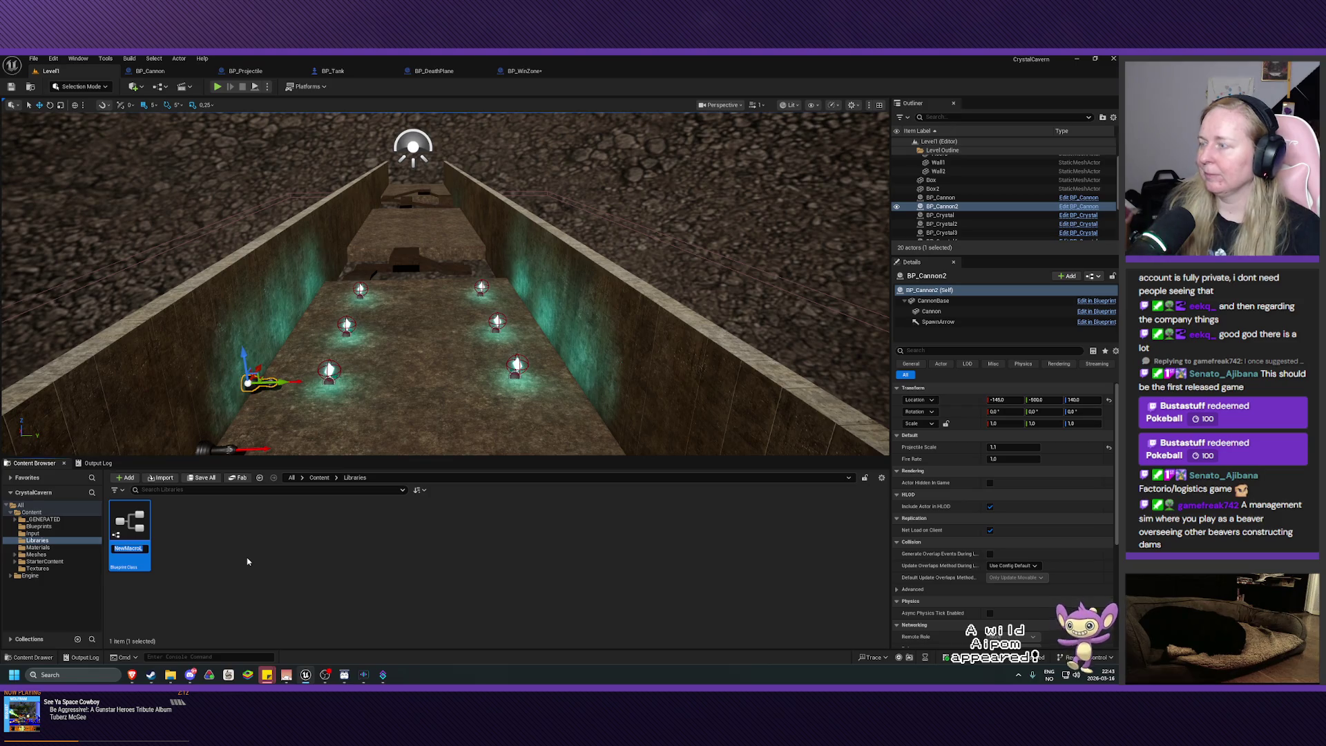
- Name the new asset CC_MacroLibrary and open it in the Blueprint editor
{"action": "type", "text": "cc"}
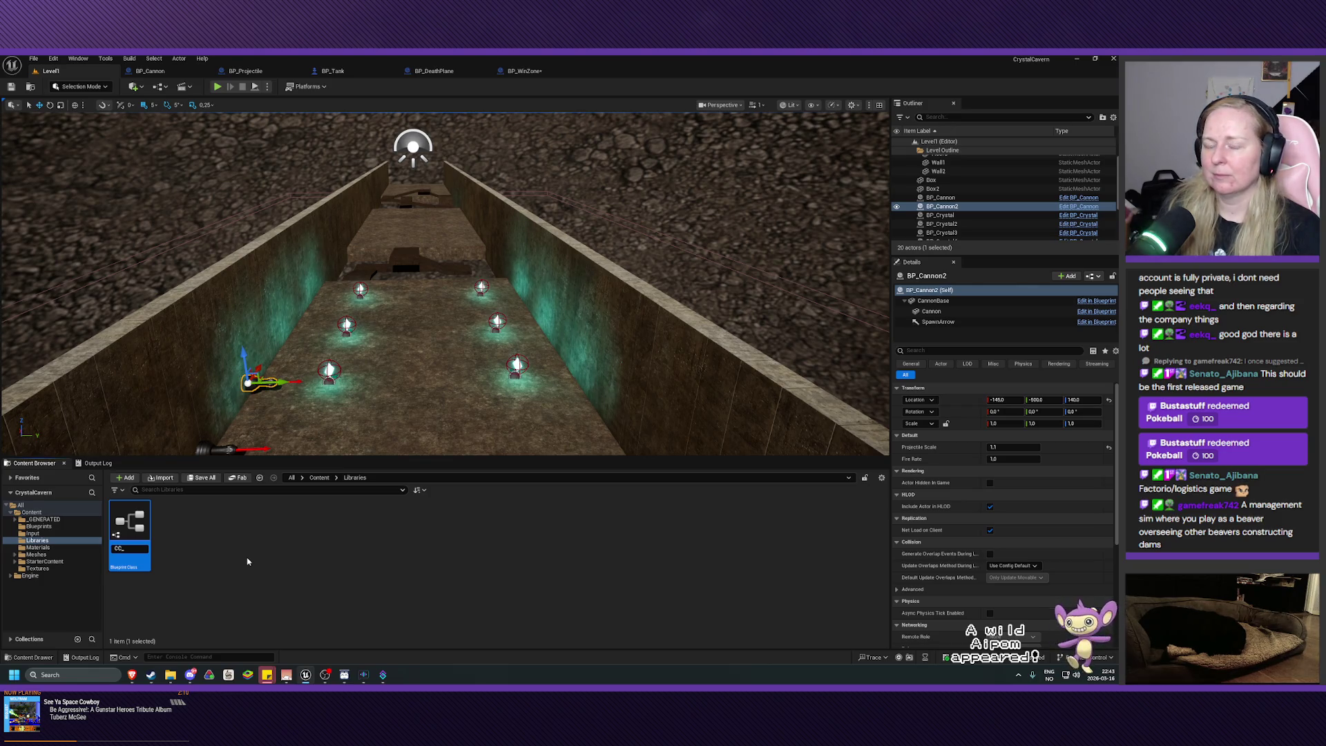
{"action": "type", "text": "_MacroLibrar"}
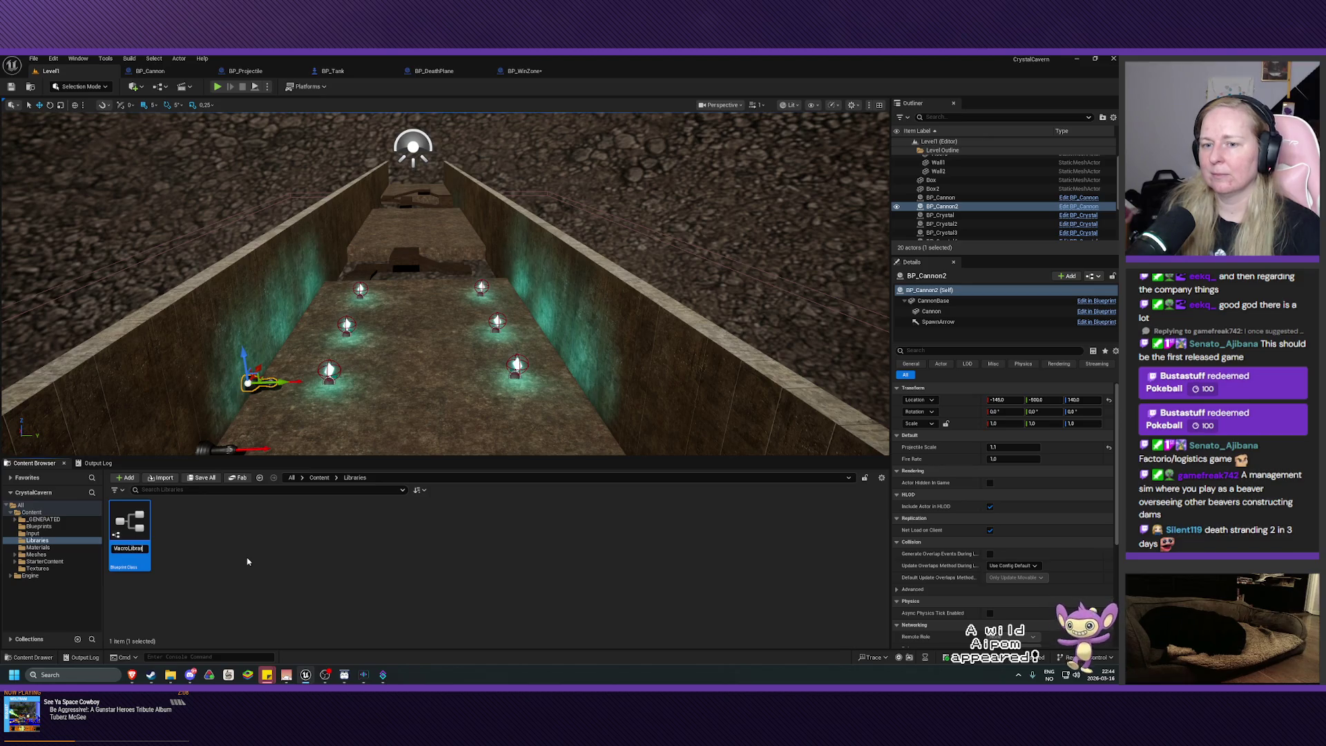
{"action": "key", "text": "Return"}
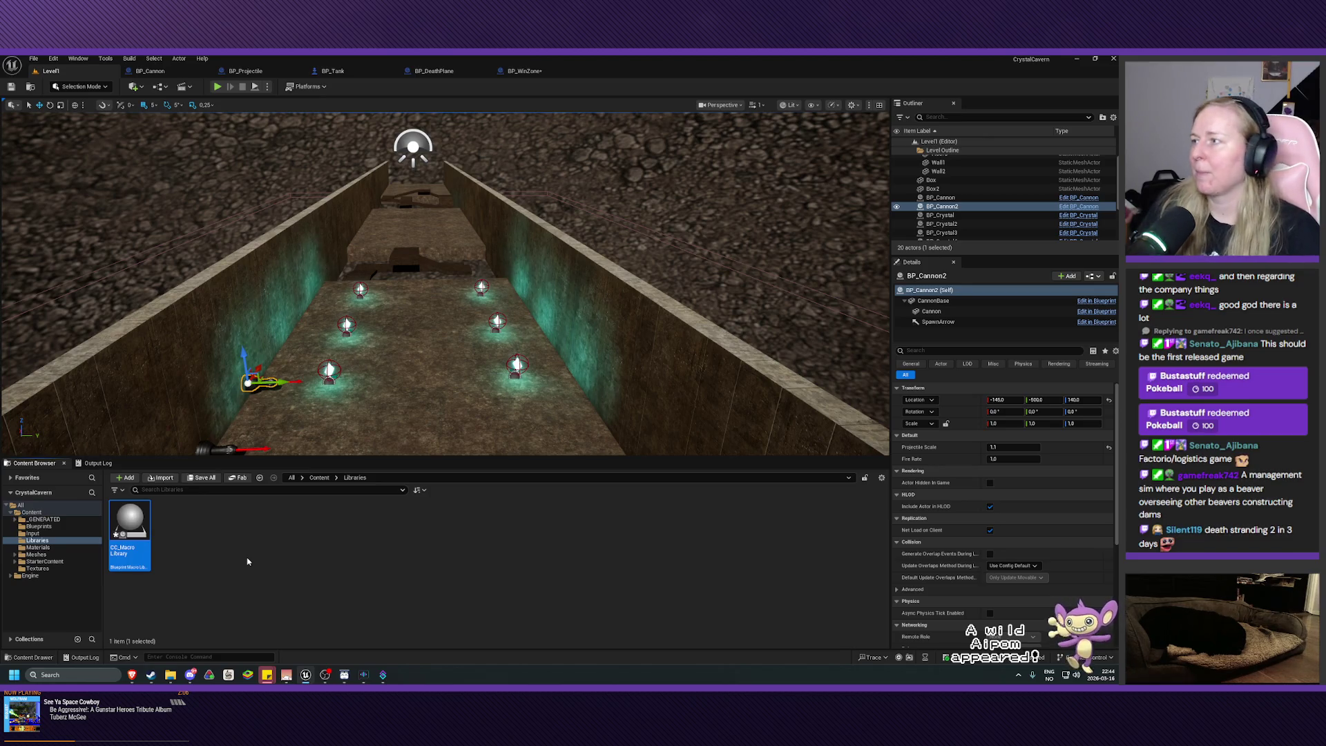
{"action": "double_click", "coordinate": [129, 519]}
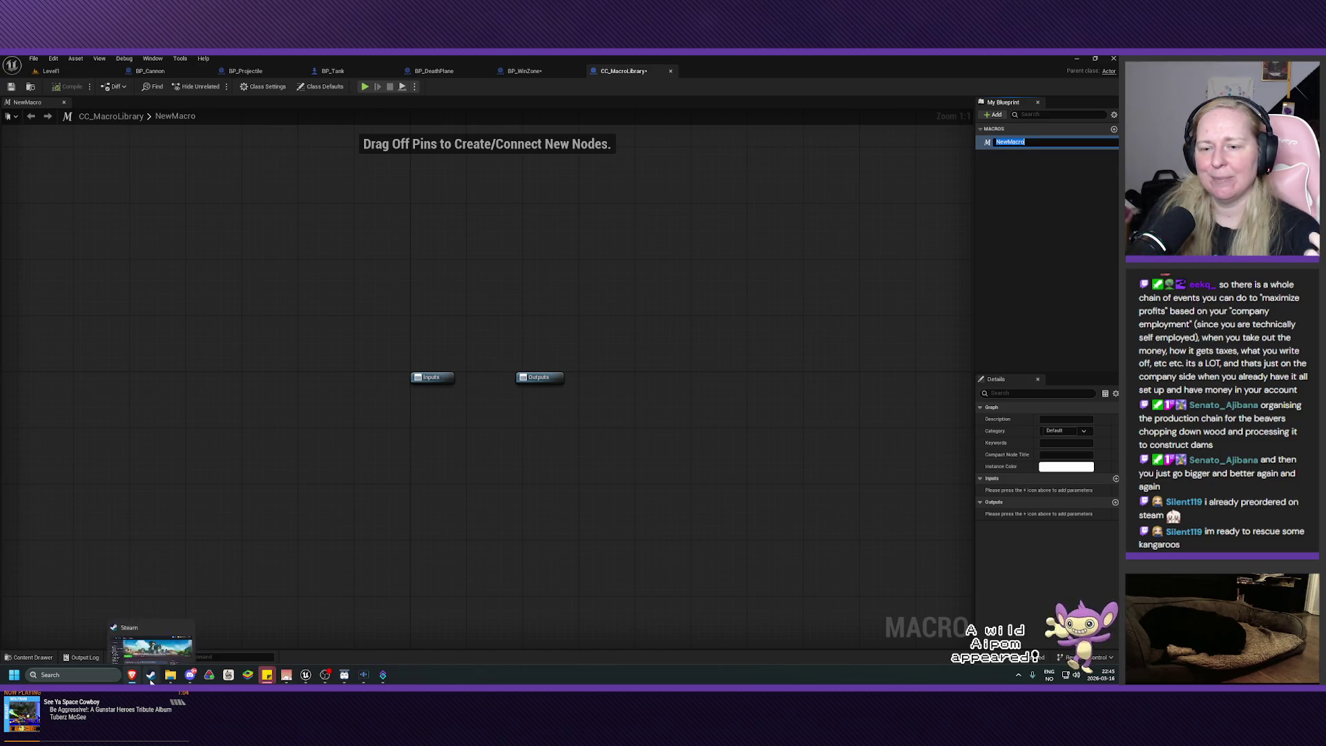
- In the Steam library, select Timber Fever Demo and view its store page
{"action": "left_click", "coordinate": [151, 679]}
{"action": "scroll", "coordinate": [223, 381], "scroll_direction": "down", "scroll_amount": 5}
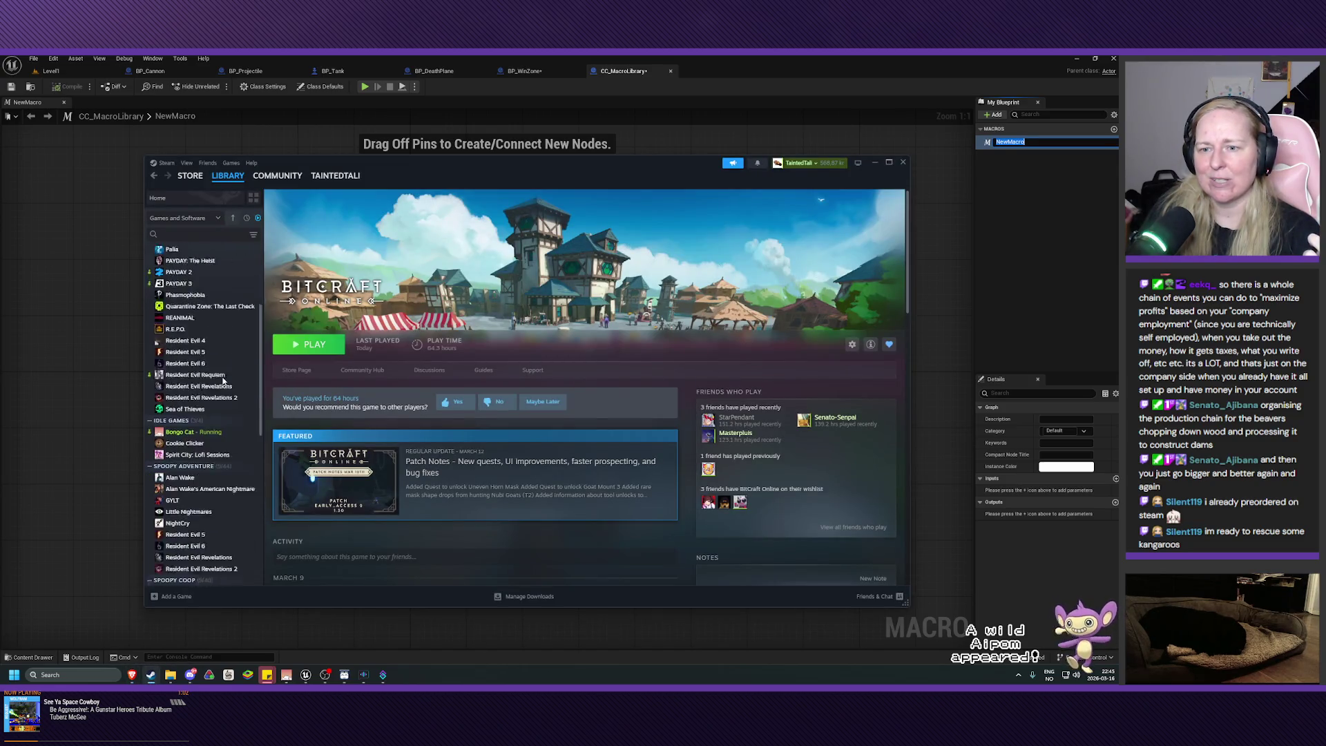
{"action": "scroll", "coordinate": [223, 381], "scroll_direction": "down", "scroll_amount": 1}
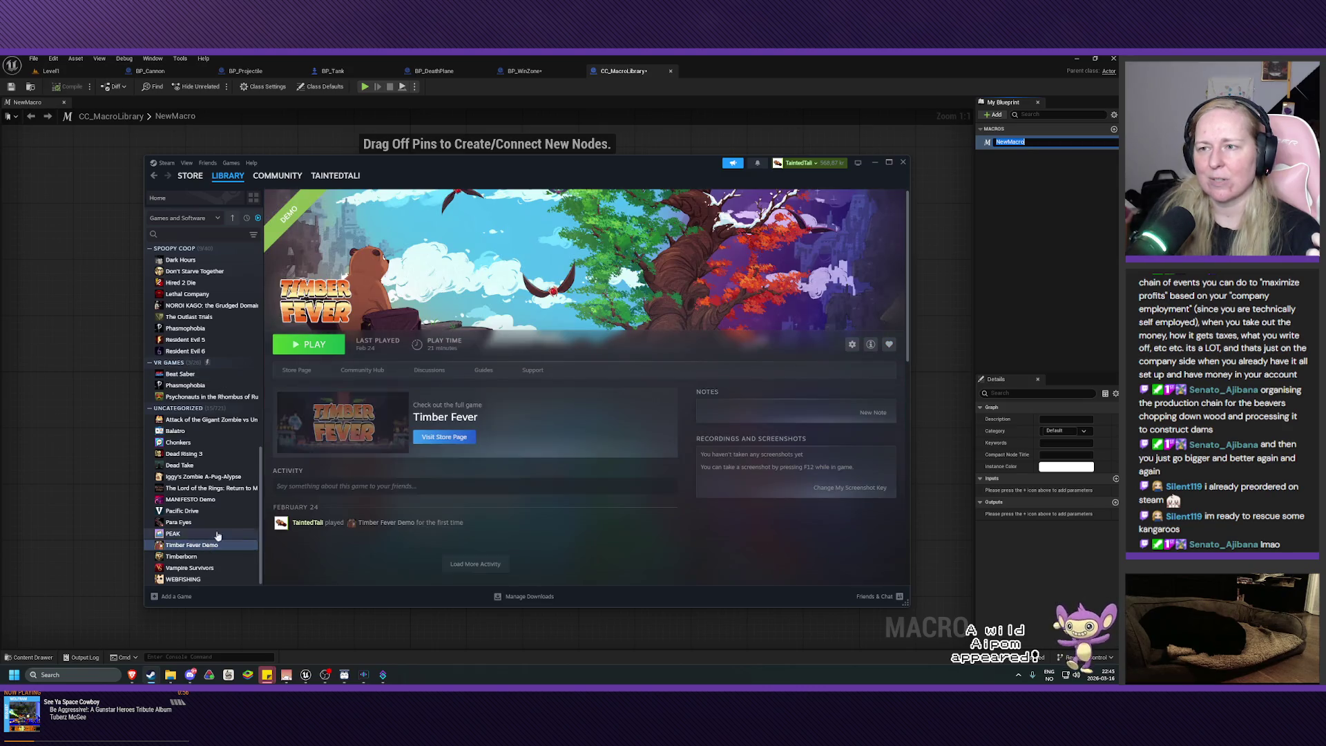
{"action": "left_click", "coordinate": [193, 545]}
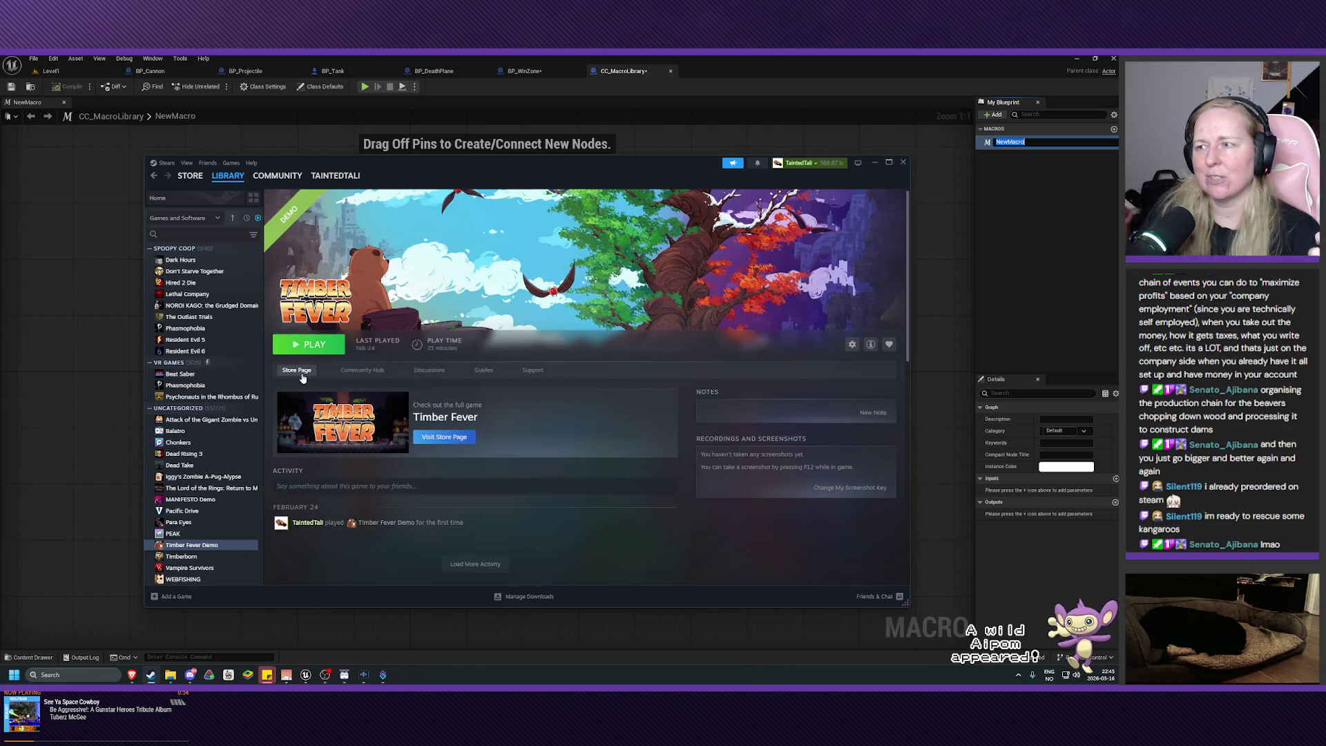
{"action": "left_click", "coordinate": [297, 371]}
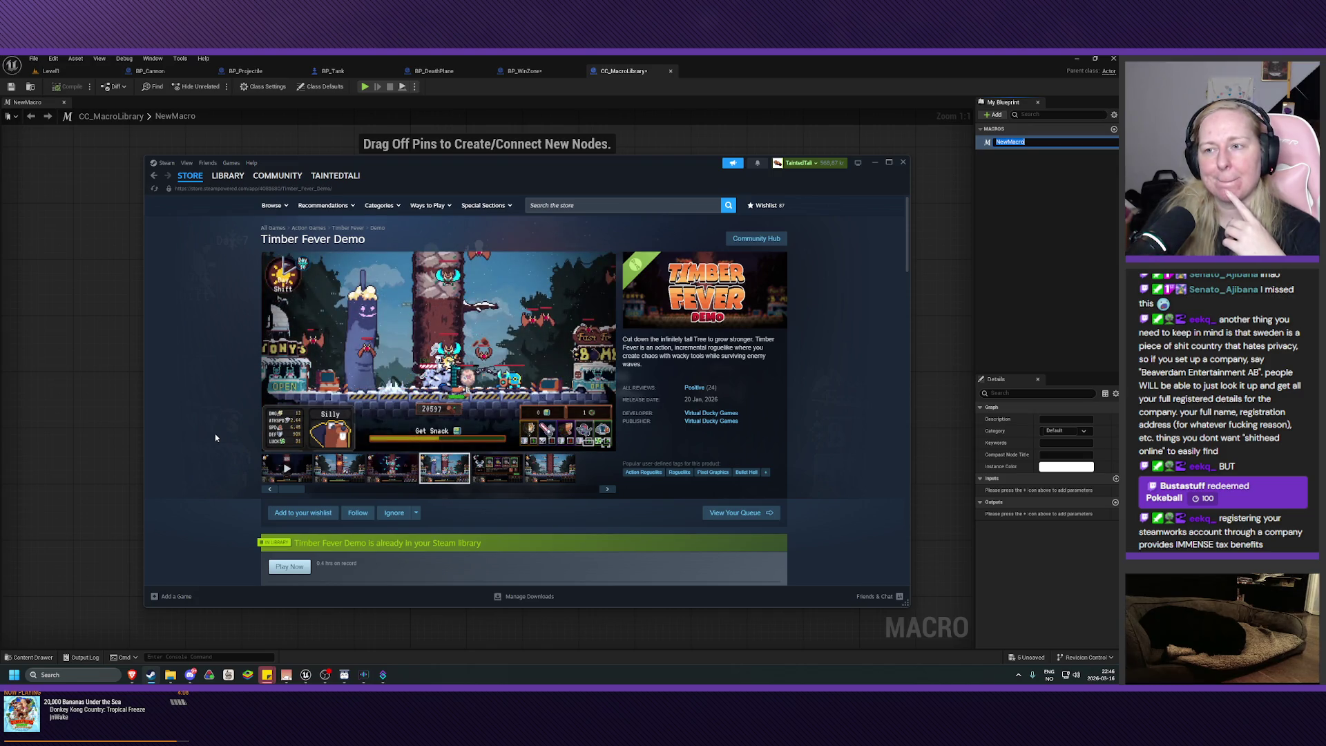
{"action": "scroll", "coordinate": [220, 429], "scroll_direction": "down", "scroll_amount": 3}
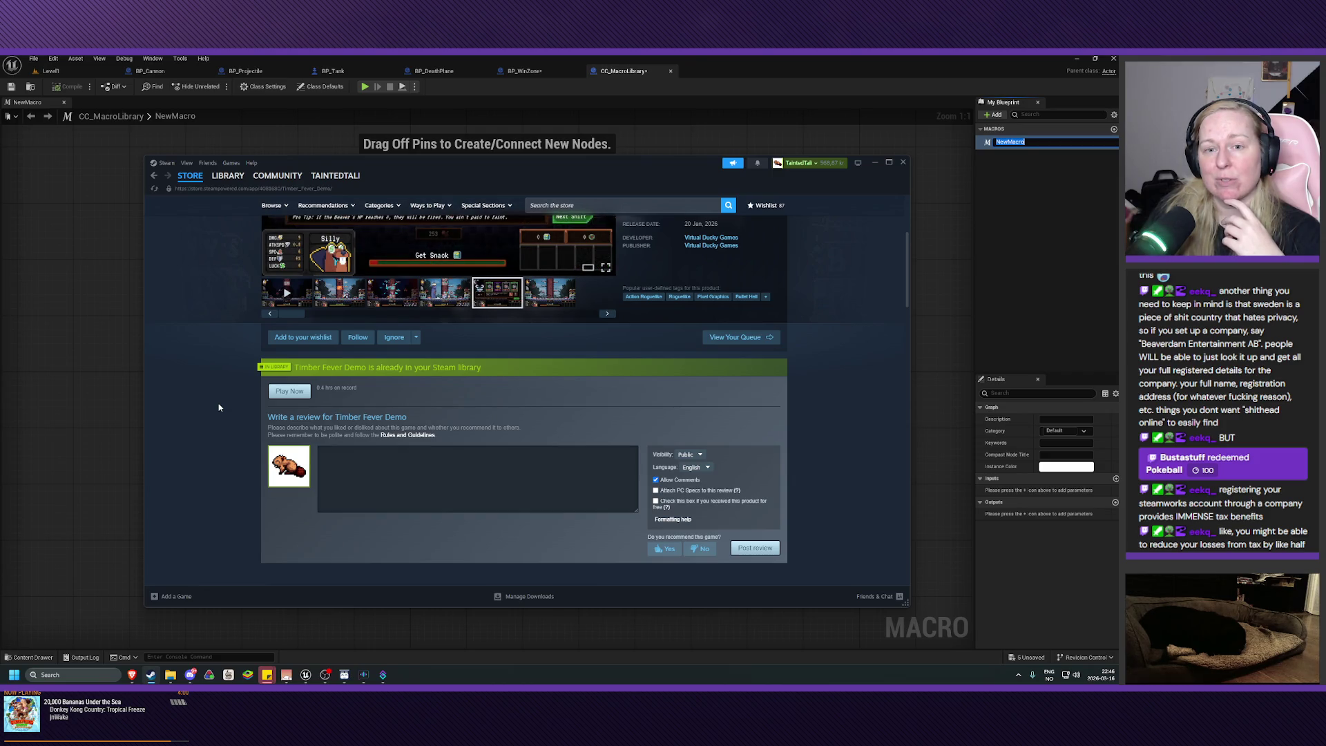
{"action": "scroll", "coordinate": [218, 408], "scroll_direction": "down", "scroll_amount": 4}
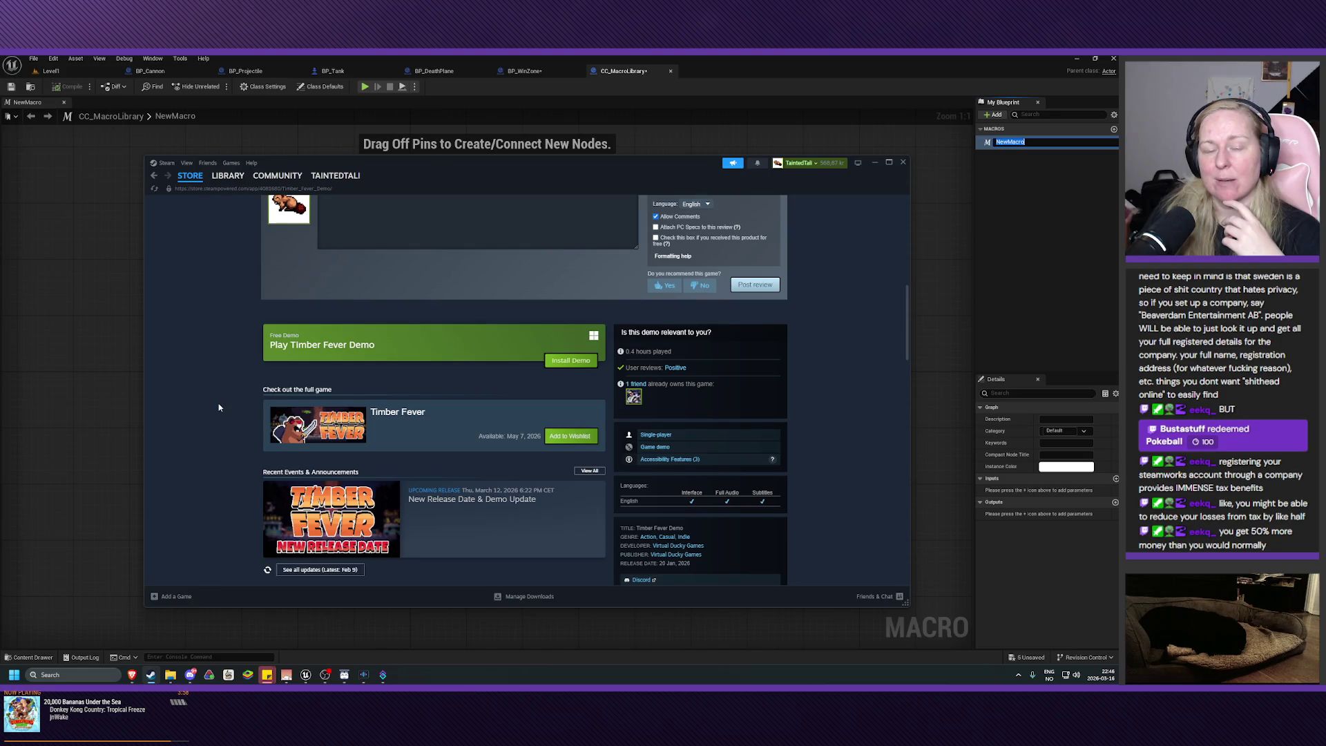
{"action": "scroll", "coordinate": [218, 407], "scroll_direction": "down", "scroll_amount": 3}
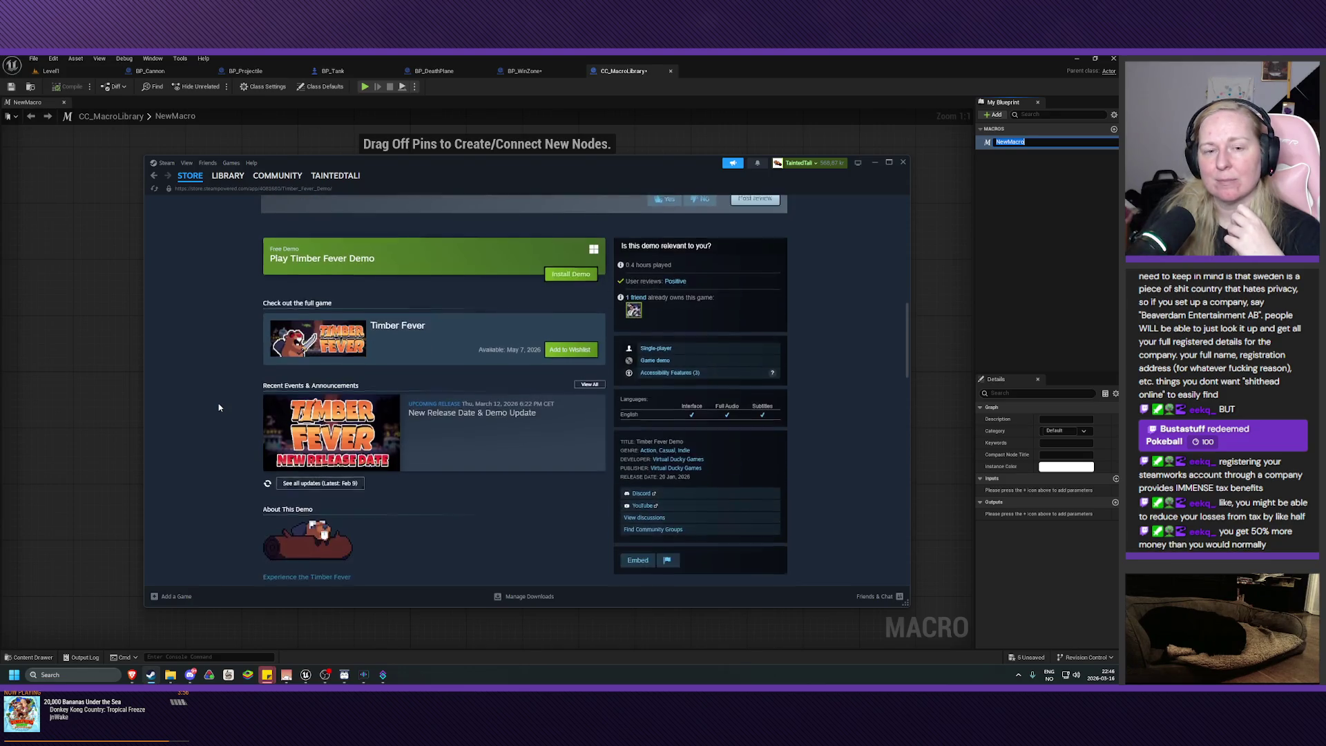
{"action": "scroll", "coordinate": [218, 407], "scroll_direction": "down", "scroll_amount": 3}
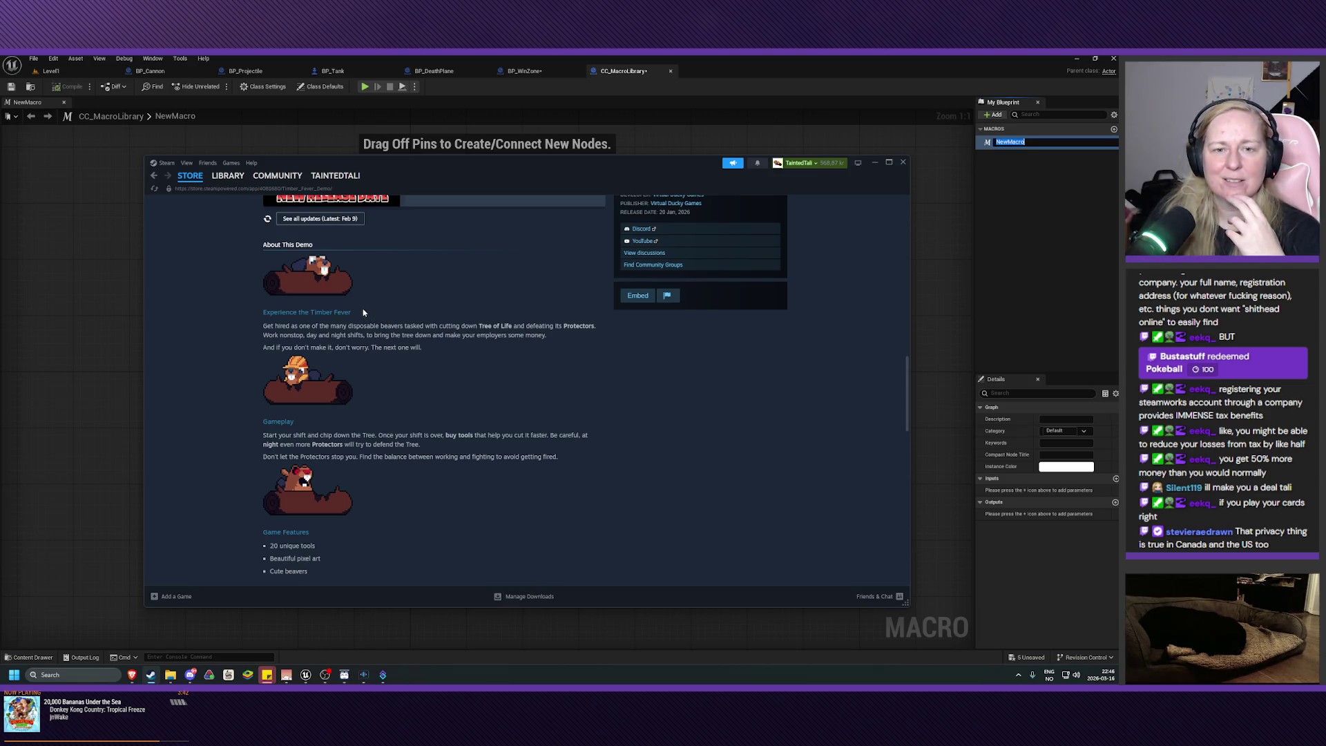
{"action": "scroll", "coordinate": [361, 312], "scroll_direction": "down", "scroll_amount": 3}
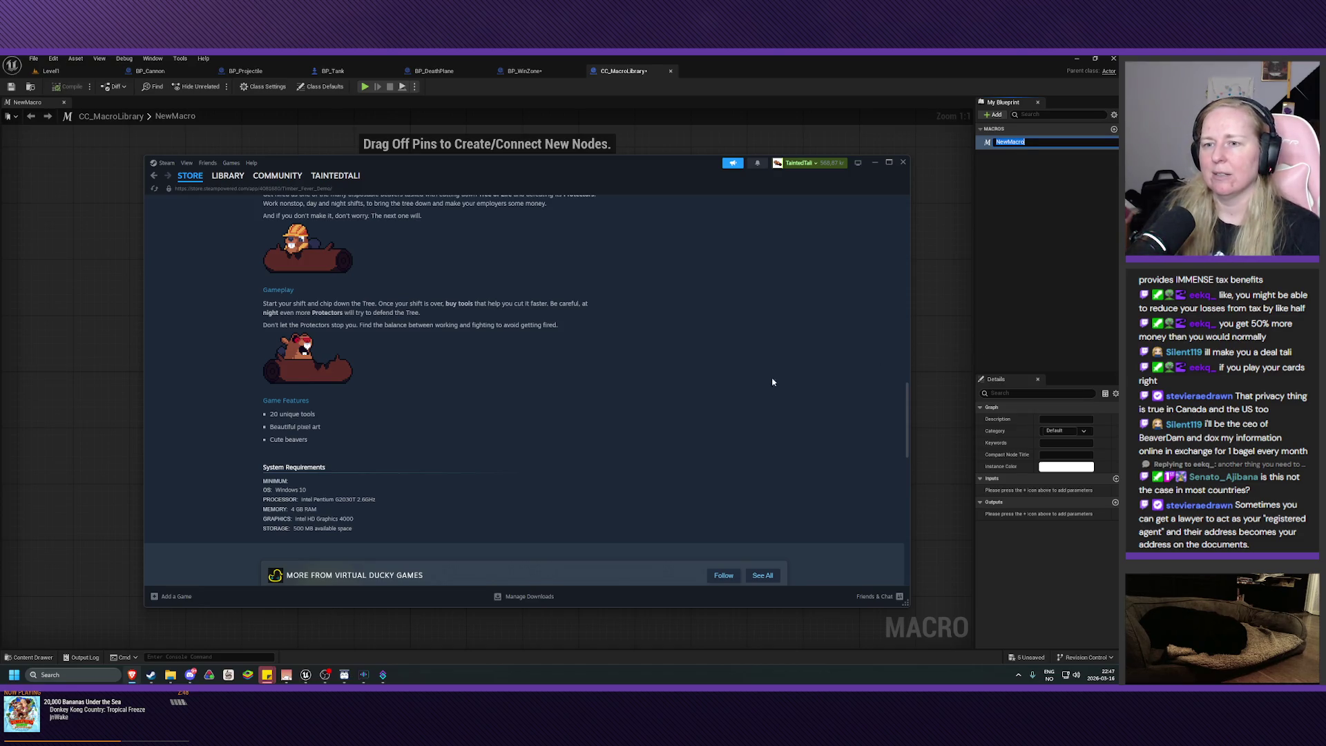
- Browse the Timber Fever Demo page and check its Positive (24) customer reviews
{"action": "scroll", "coordinate": [507, 411], "scroll_direction": "down", "scroll_amount": 4}
{"action": "scroll", "coordinate": [508, 411], "scroll_direction": "up", "scroll_amount": 7}
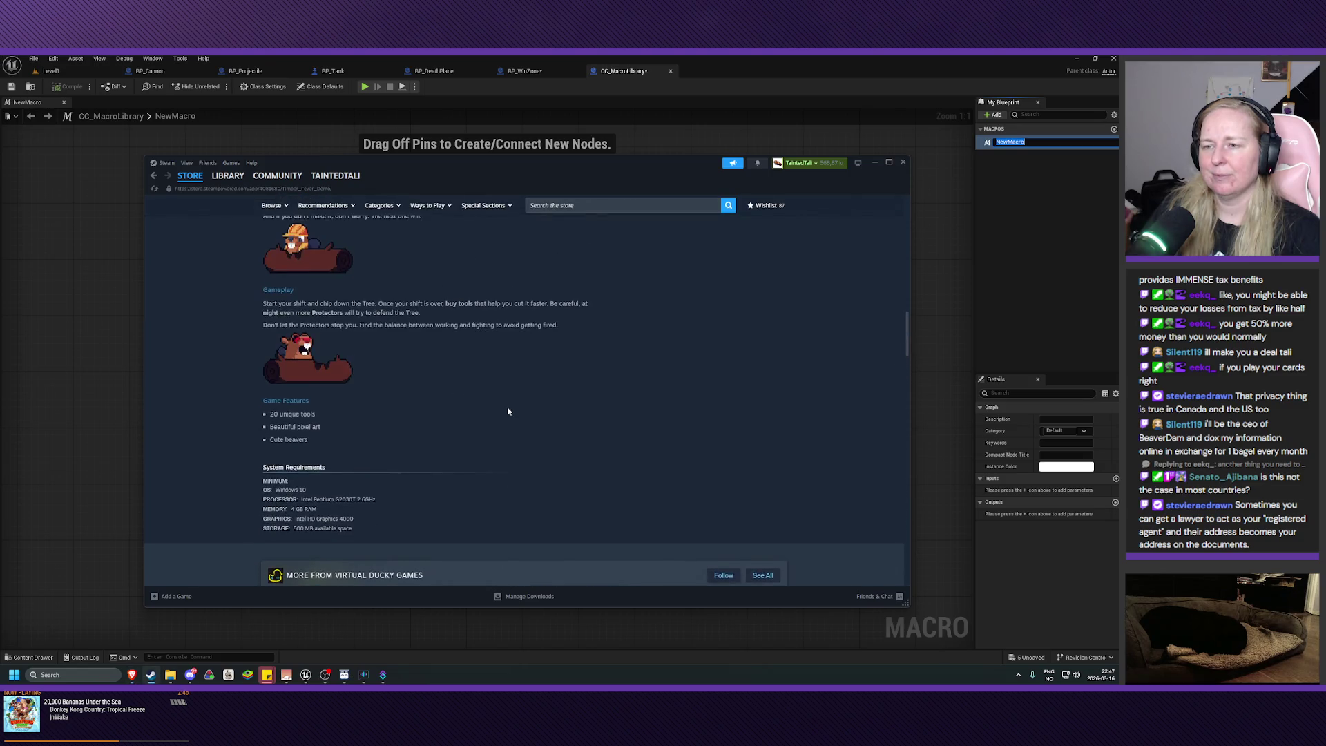
{"action": "scroll", "coordinate": [508, 411], "scroll_direction": "up", "scroll_amount": 3}
{"action": "scroll", "coordinate": [507, 412], "scroll_direction": "down", "scroll_amount": 1}
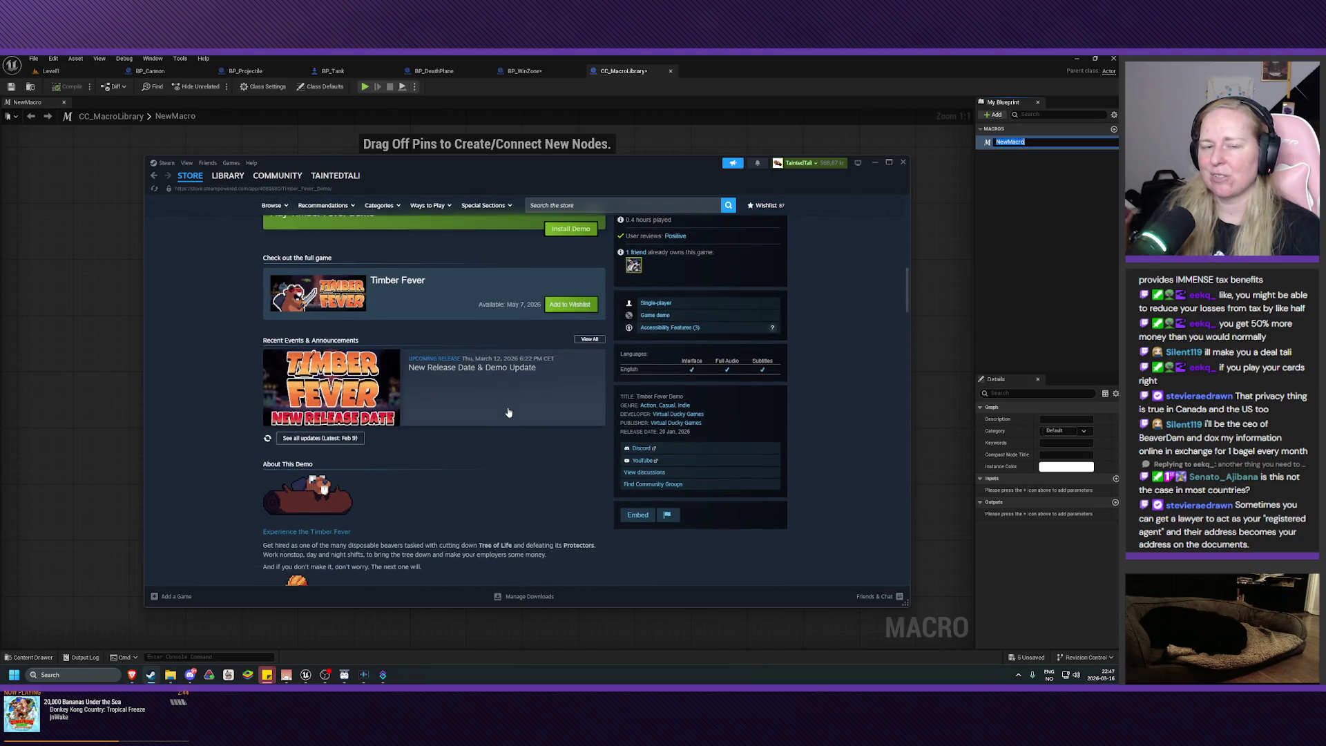
{"action": "scroll", "coordinate": [507, 412], "scroll_direction": "up", "scroll_amount": 5}
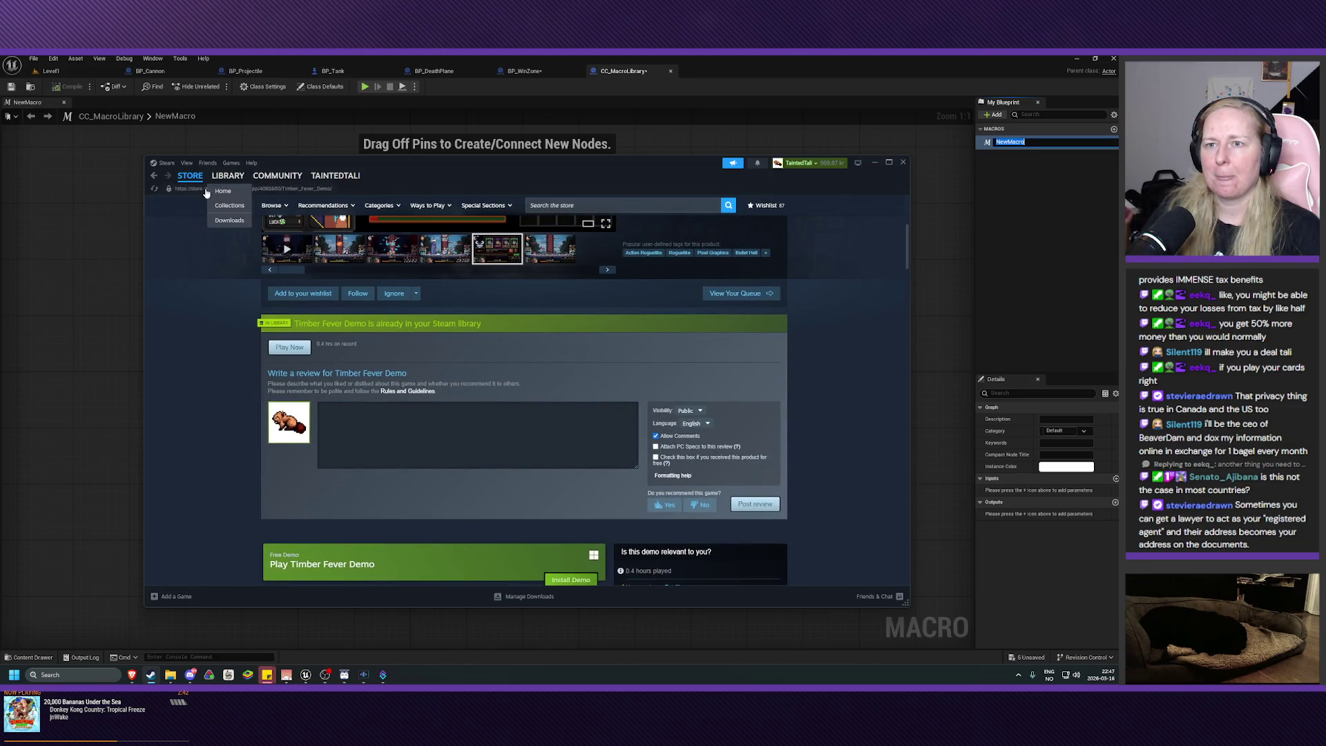
{"action": "scroll", "coordinate": [200, 350], "scroll_direction": "up", "scroll_amount": 2}
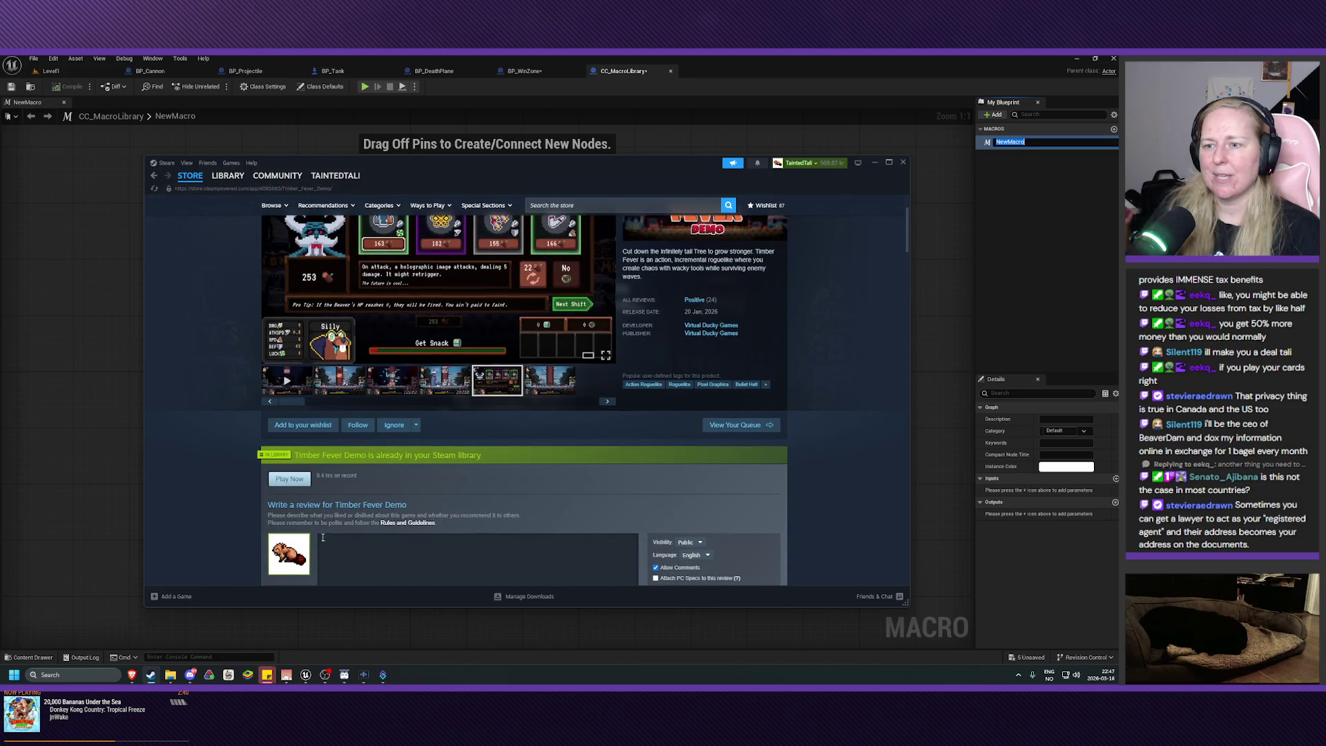
{"action": "scroll", "coordinate": [322, 537], "scroll_direction": "up", "scroll_amount": 2}
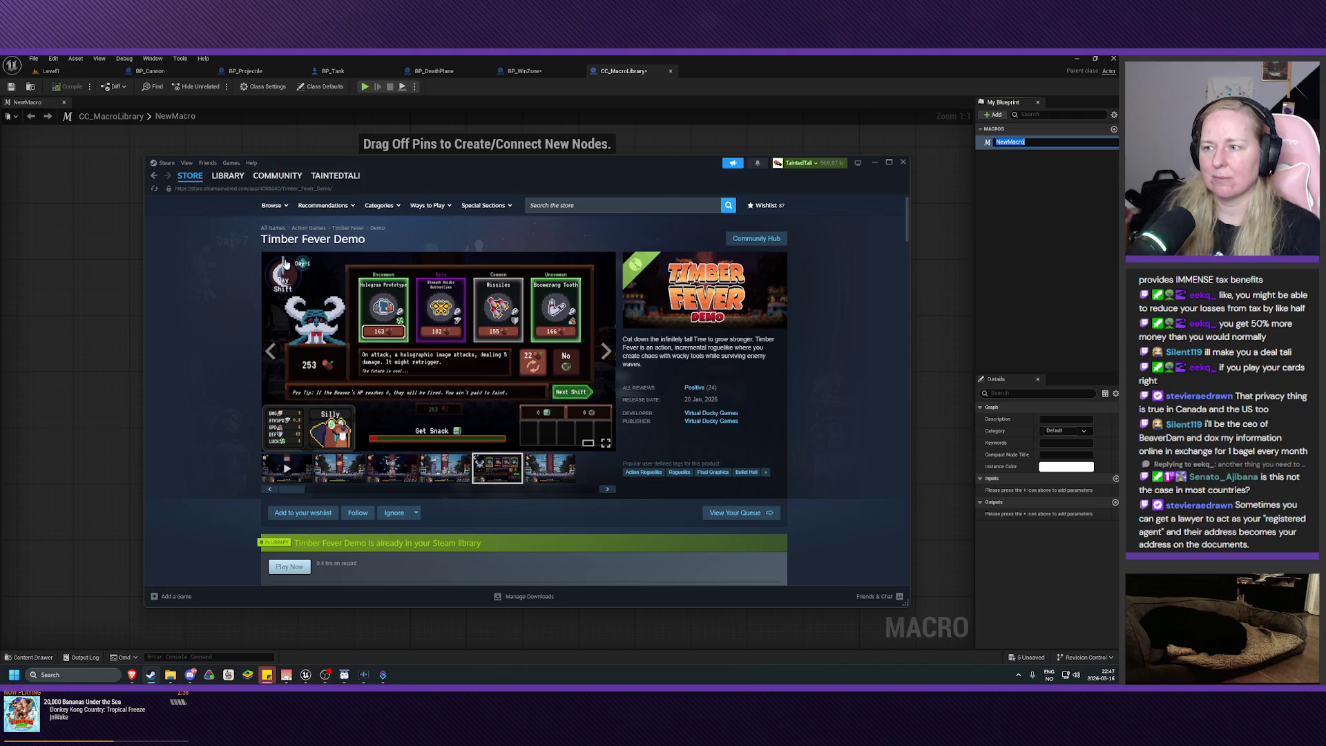
{"action": "left_click", "coordinate": [694, 386]}
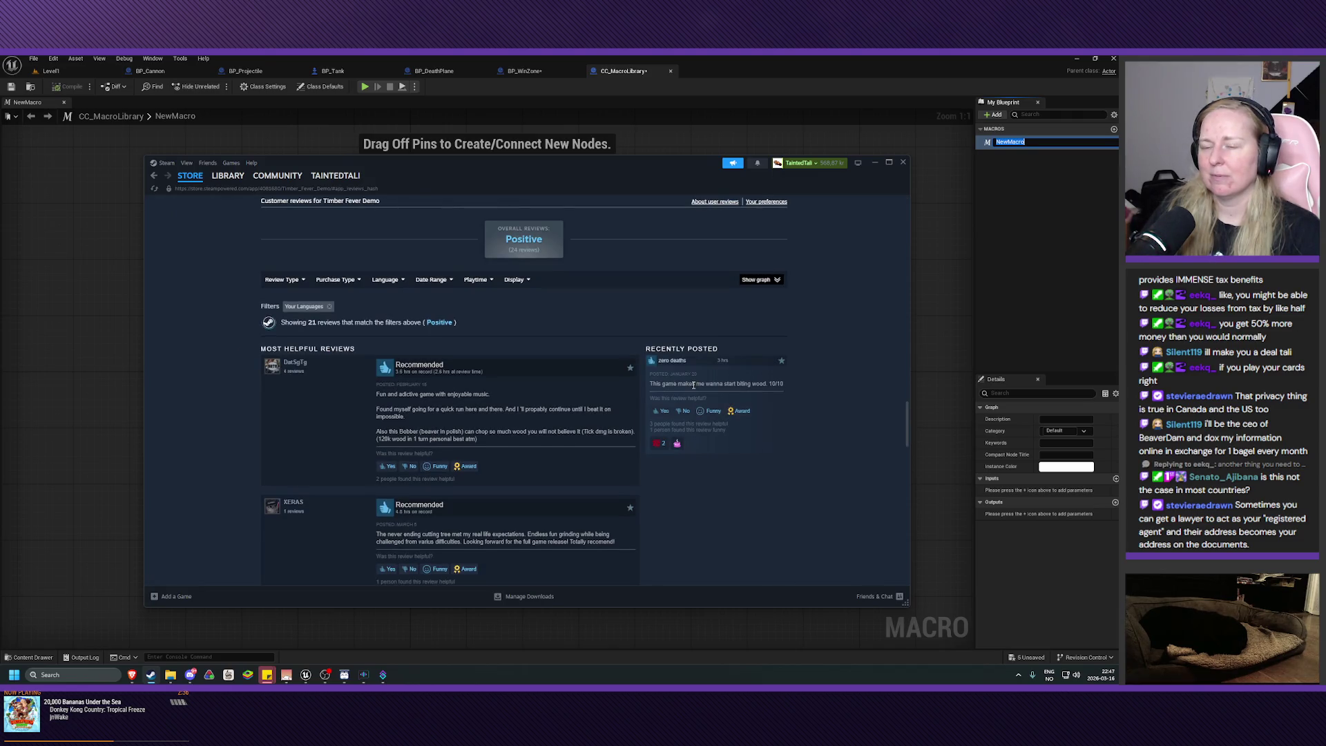
{"action": "key", "text": "alt+Left"}
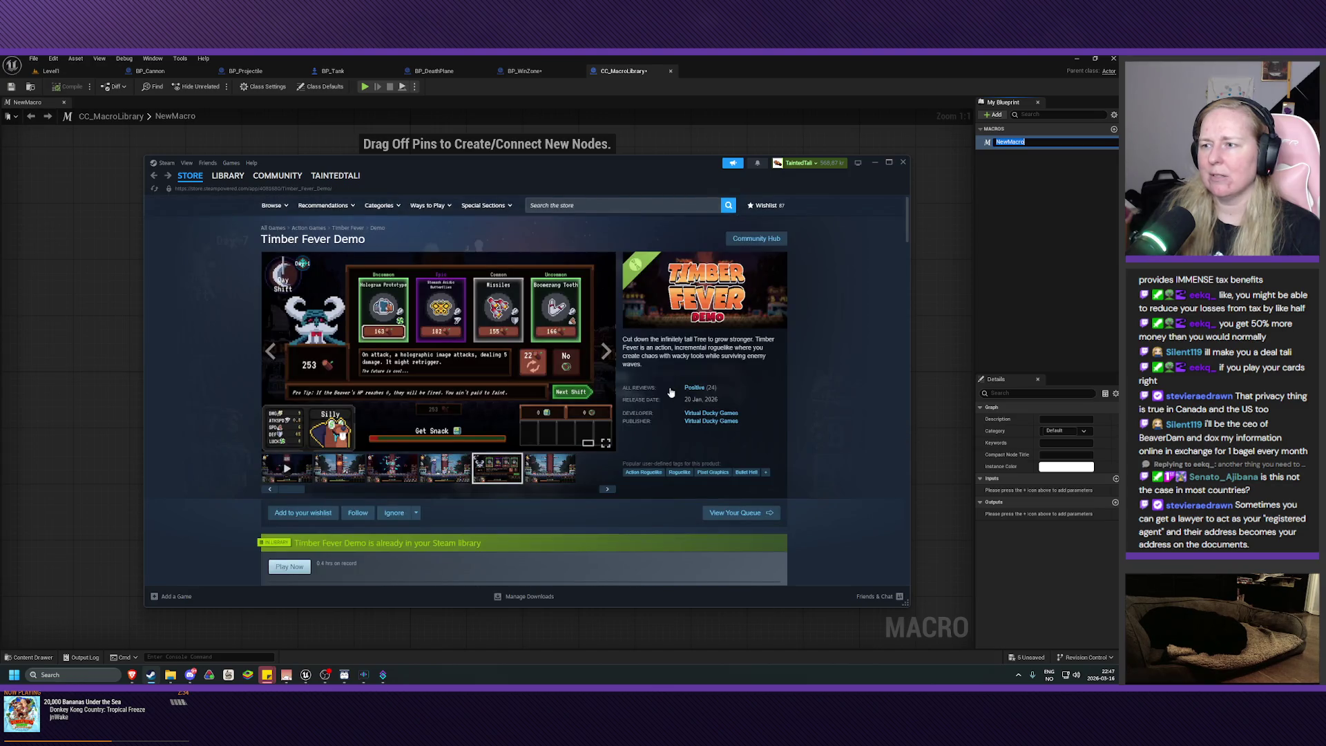
- Navigate Steam to the Store Home page
{"action": "mouse_move", "coordinate": [697, 389]}
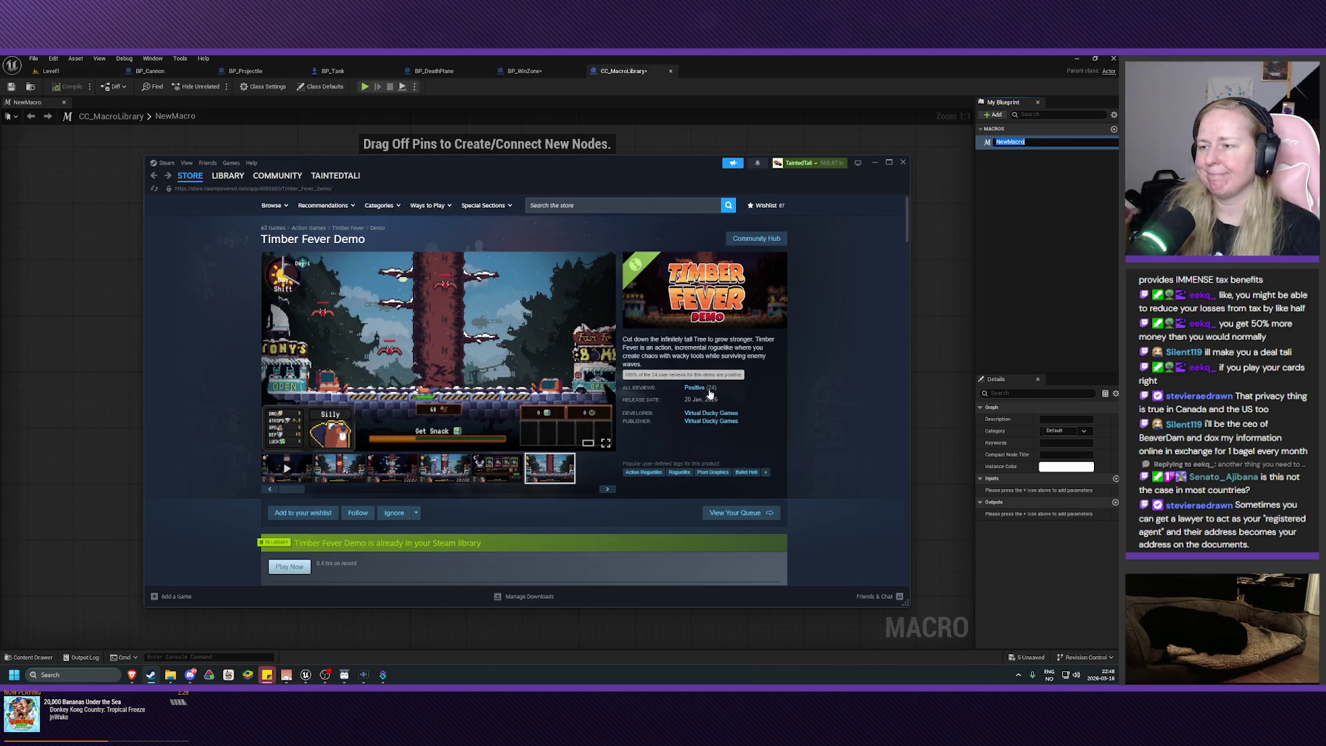
{"action": "scroll", "coordinate": [709, 394], "scroll_direction": "down", "scroll_amount": 3}
{"action": "mouse_move", "coordinate": [193, 178]}
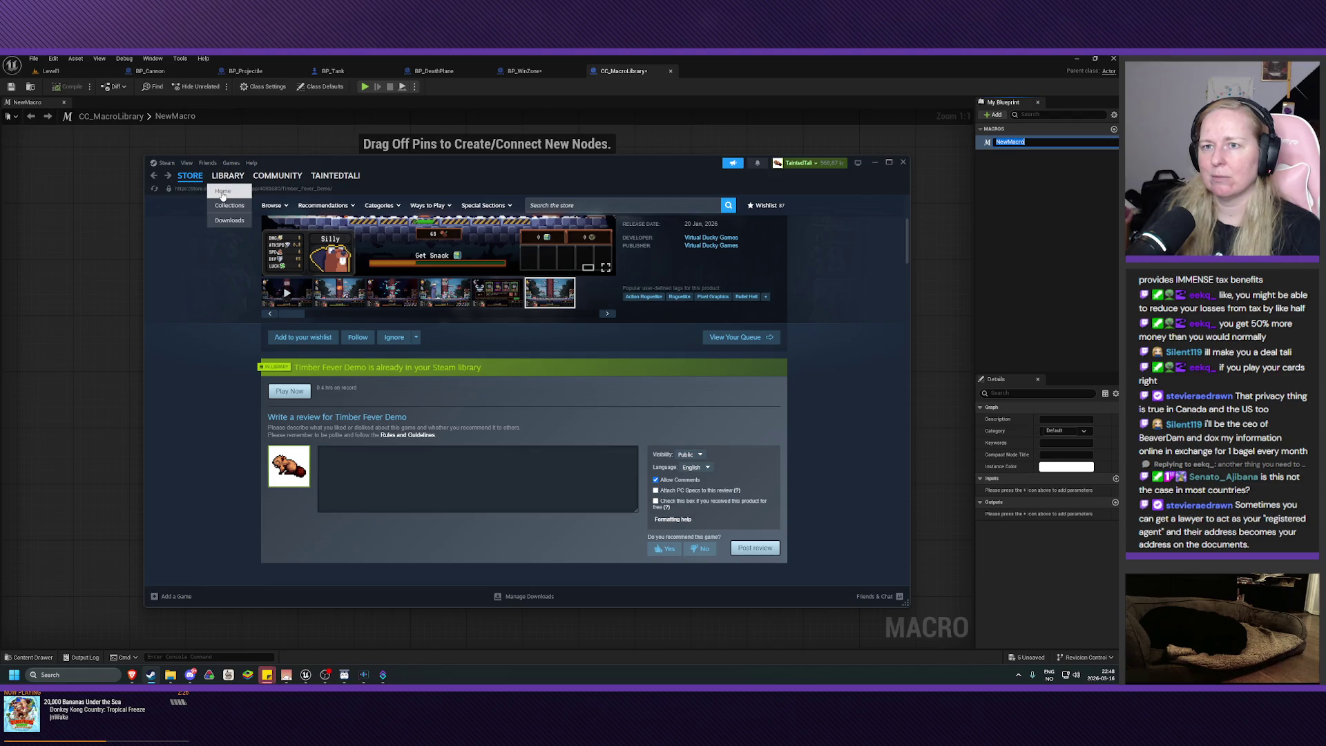
{"action": "left_click", "coordinate": [223, 196]}
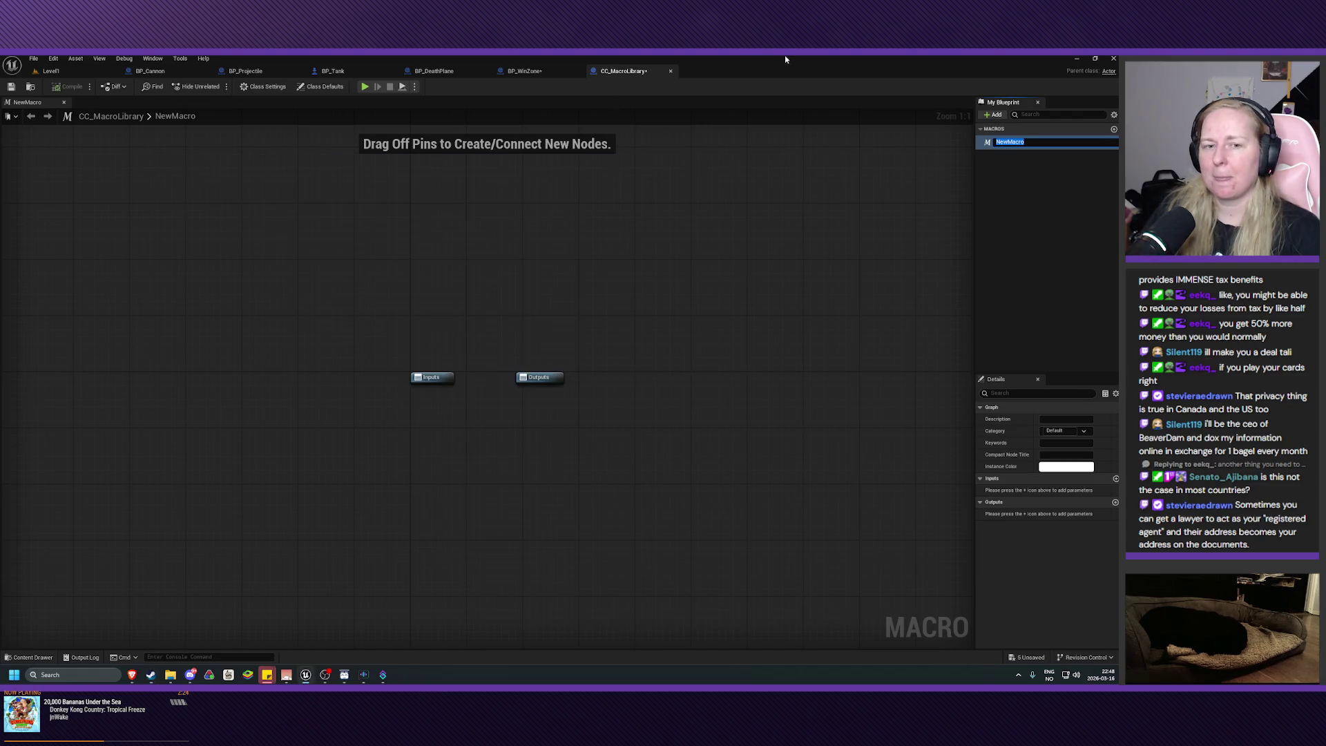
- Back in Unreal, rename the NewMacro macro in My Blueprint to IsPlayer
{"action": "left_click", "coordinate": [784, 56]}
{"action": "left_click_drag", "start_coordinate": [635, 292], "coordinate": [624, 314]}
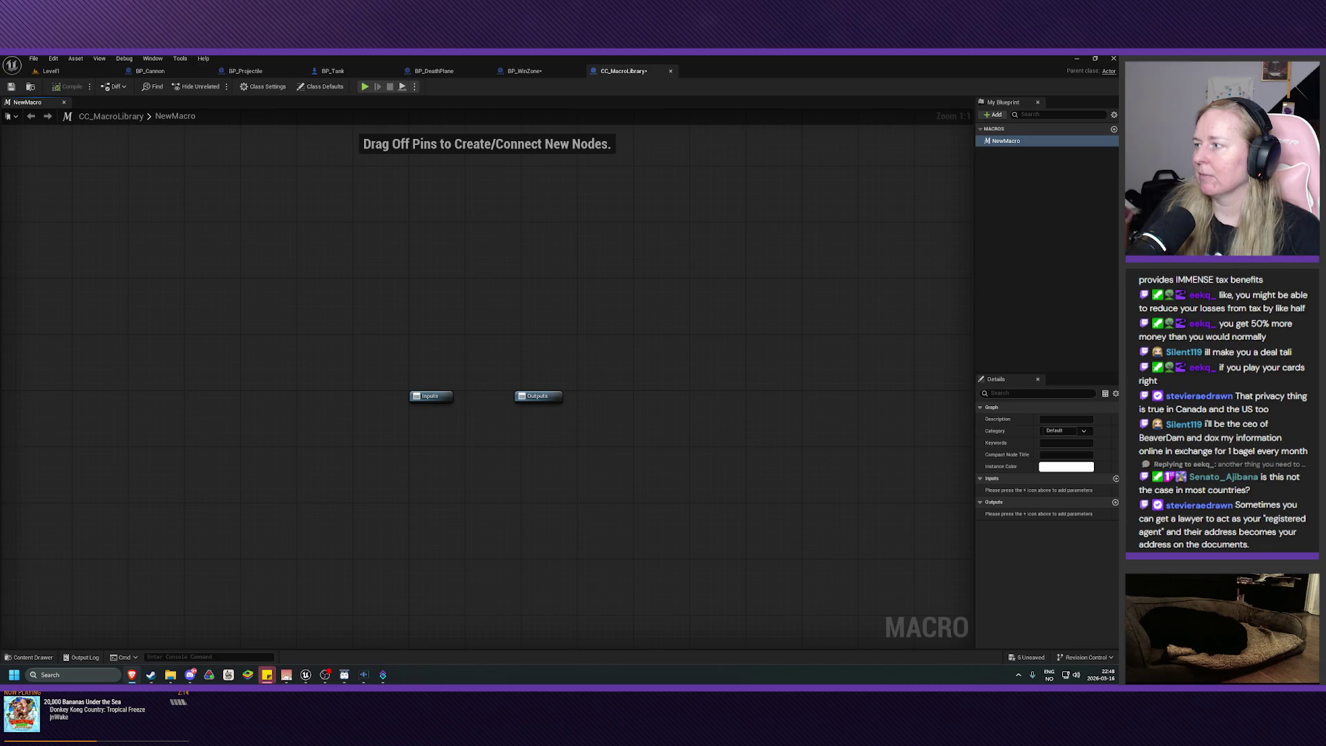
{"action": "left_click", "coordinate": [1025, 142]}
{"action": "key", "text": "BackSpace"}
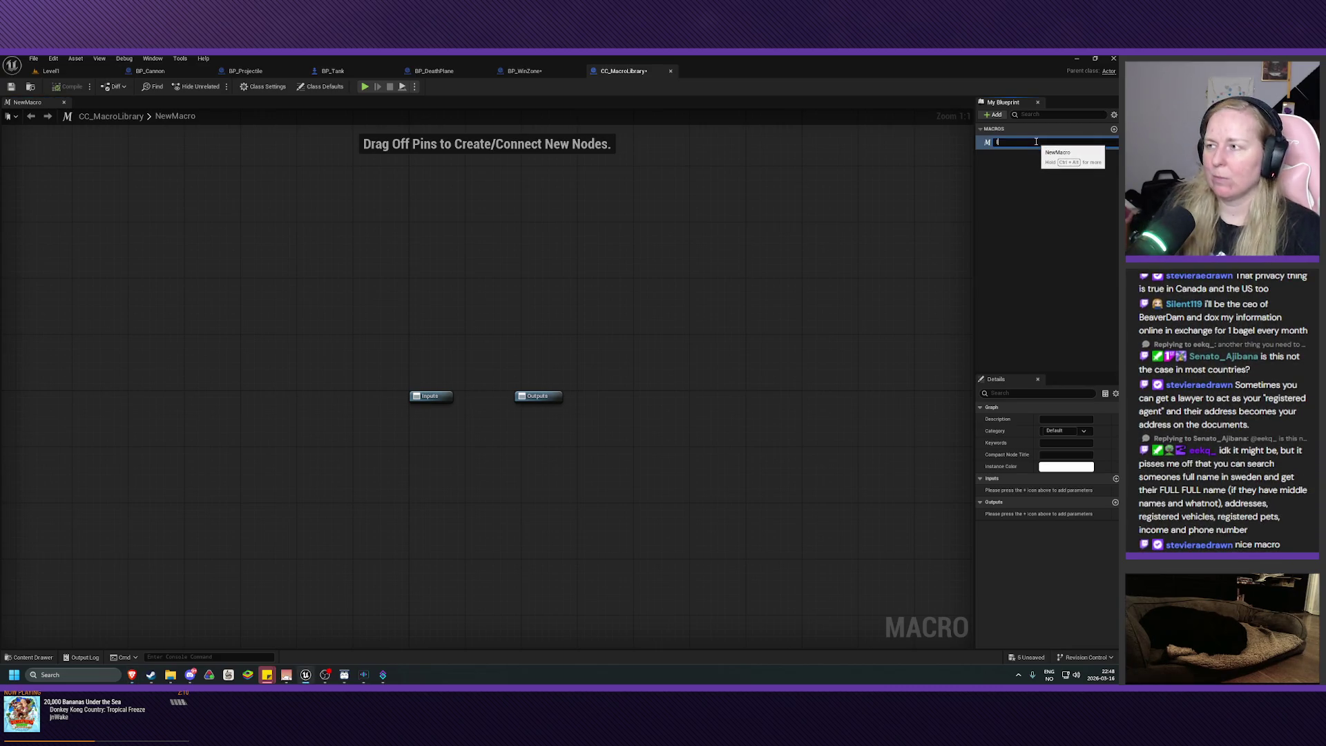
{"action": "type", "text": "IsPlayer"}
{"action": "key", "text": "Return"}
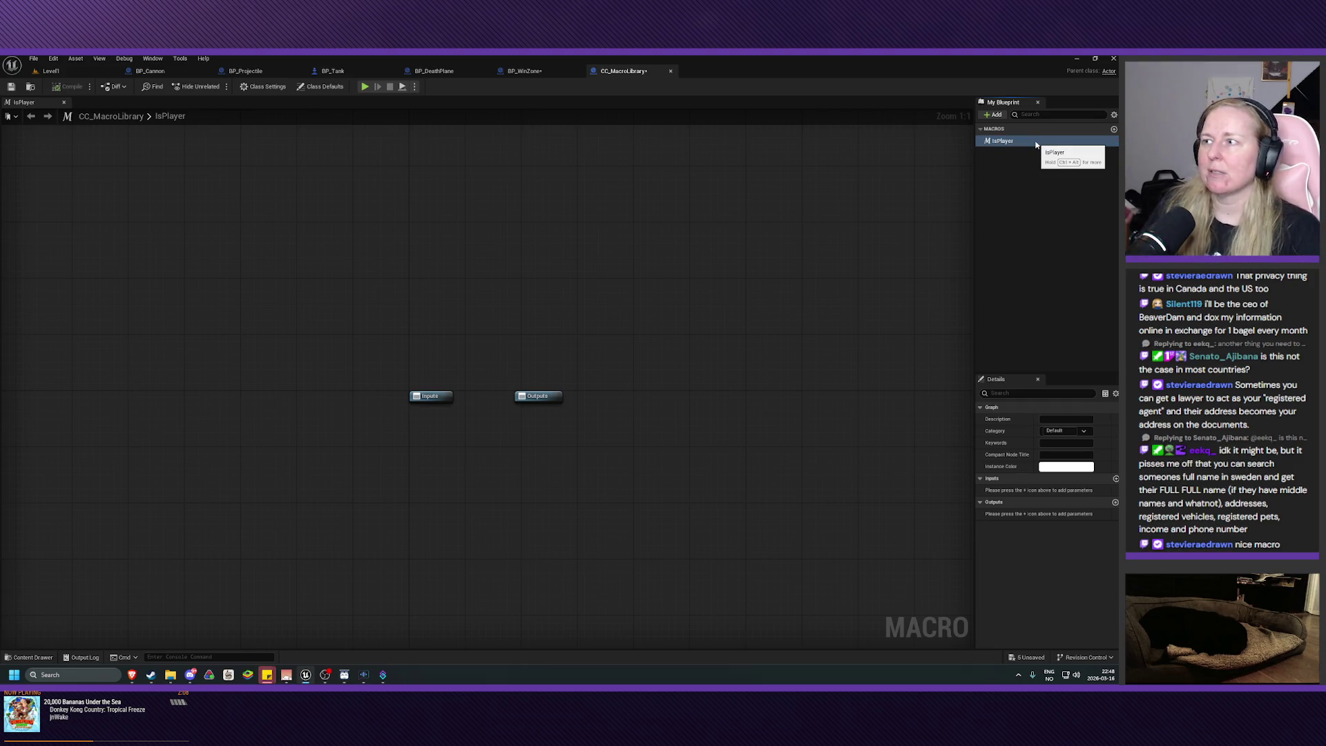